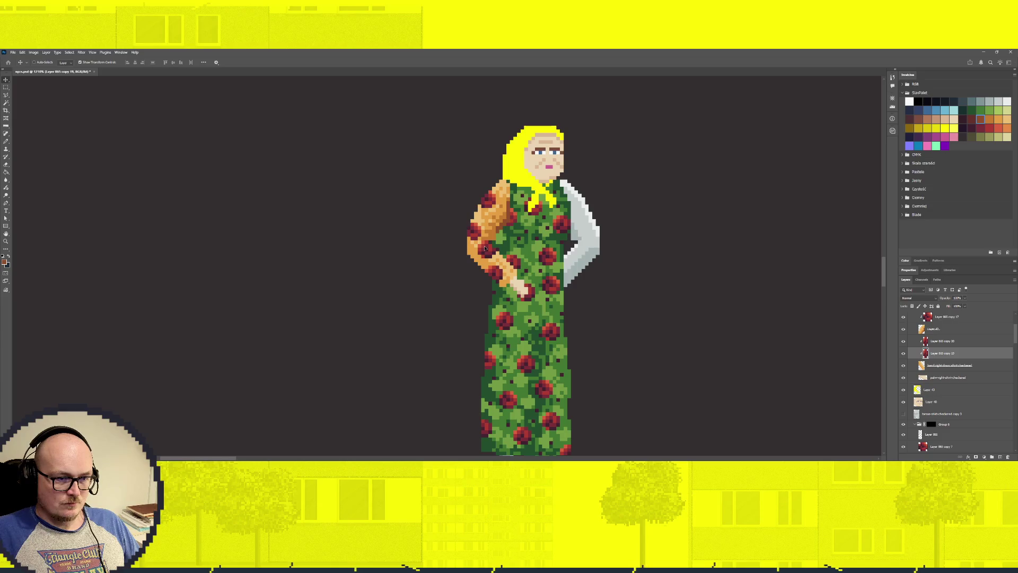
Alt-drag a copy of the shoulder rose down onto the sleeve at the wrist.
scroll(626, 313, down, 2)
scroll(598, 301, up, 3)
scroll(598, 300, up, 1)
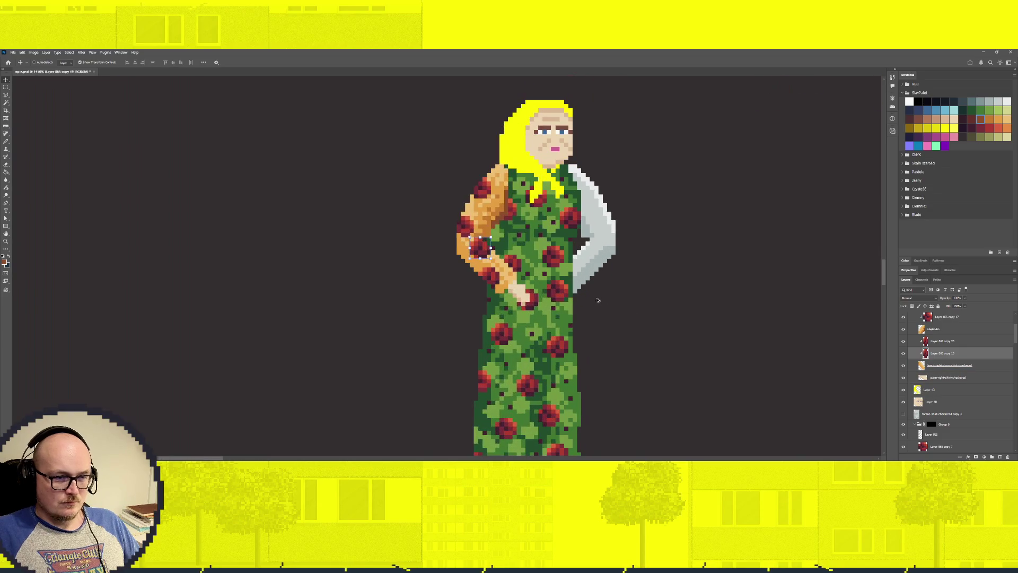
scroll(949, 371, up, 2)
click(946, 366)
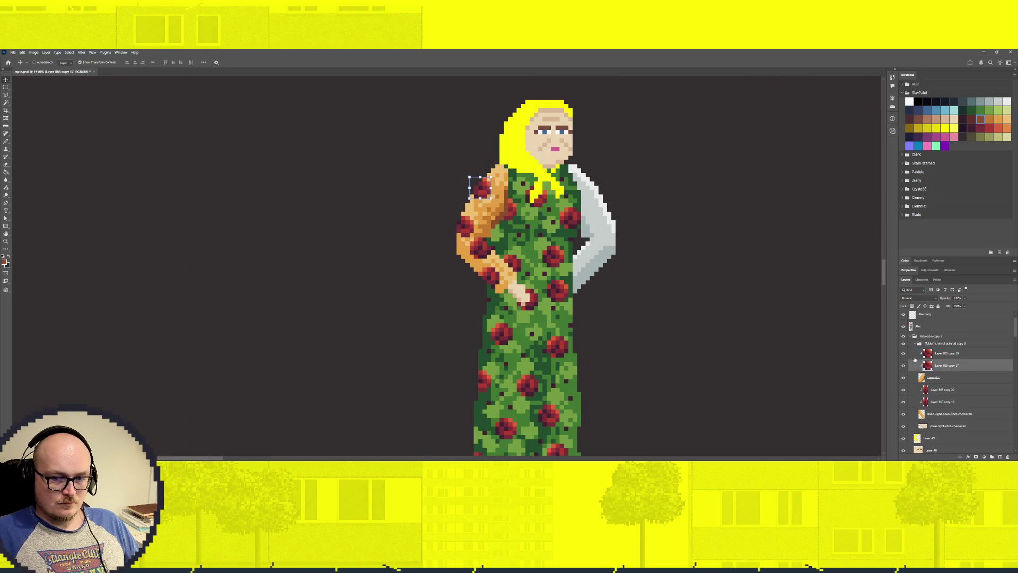
mouse_move(483, 198)
mouse_down()
mouse_move(489, 277)
mouse_move(502, 221)
mouse_up()
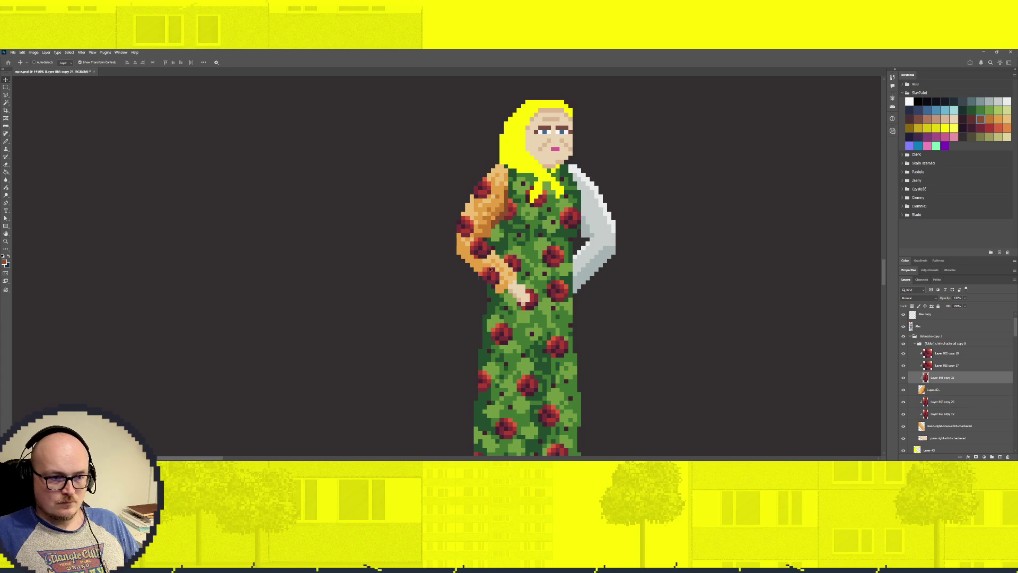
Move the arm layer into the shirt-checkered copy 3 group and collapse Group 6.
scroll(605, 303, down, 2)
scroll(653, 322, down, 1)
scroll(653, 322, up, 2)
scroll(653, 325, down, 1)
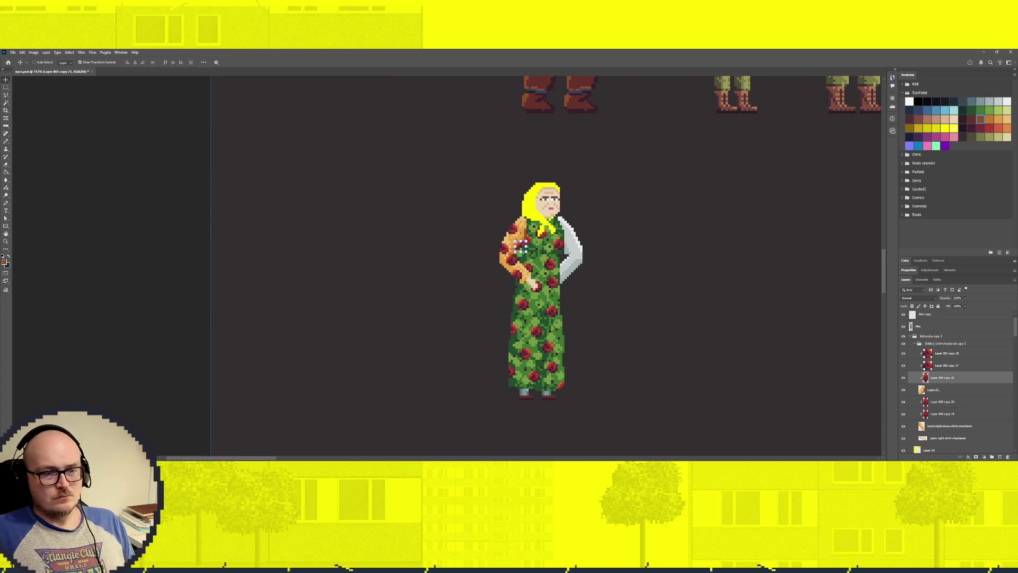
drag(983, 443, 920, 344)
click(913, 345)
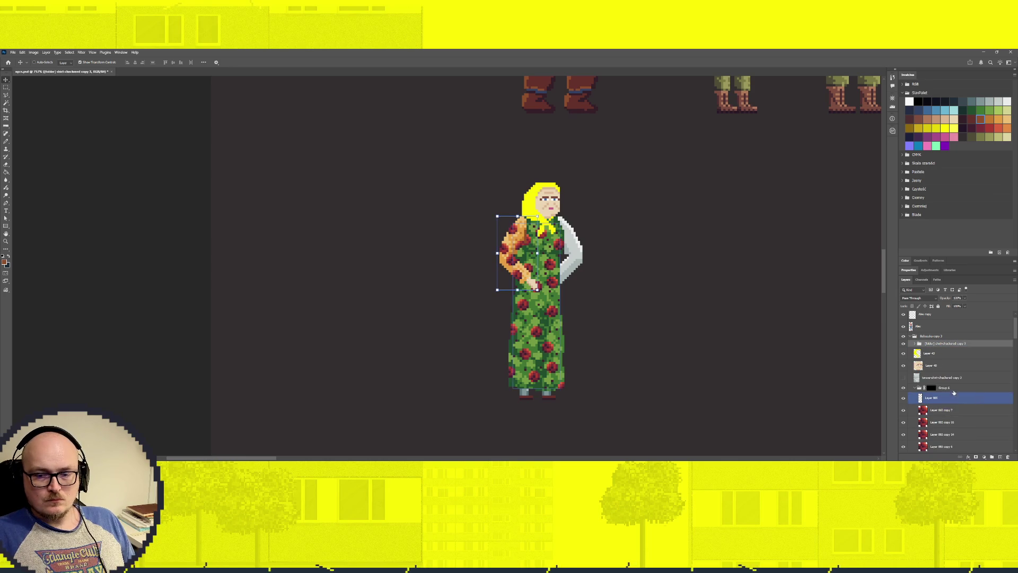
click(934, 398)
scroll(915, 360, down, 1)
click(914, 351)
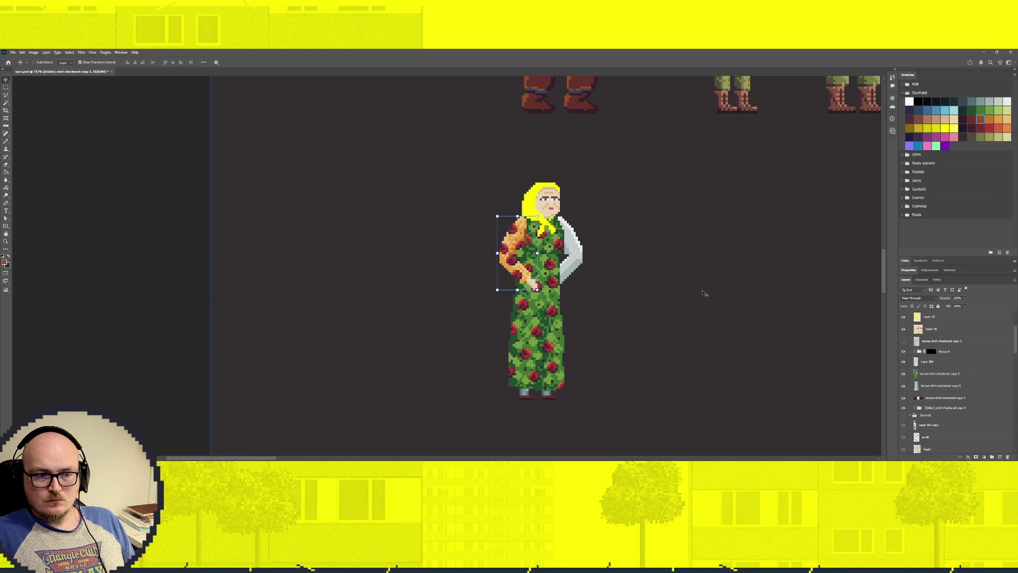
Drop the torso layer into the shirt-checkered copy 3 folder, then select Group 6.
click(569, 243)
click(580, 220)
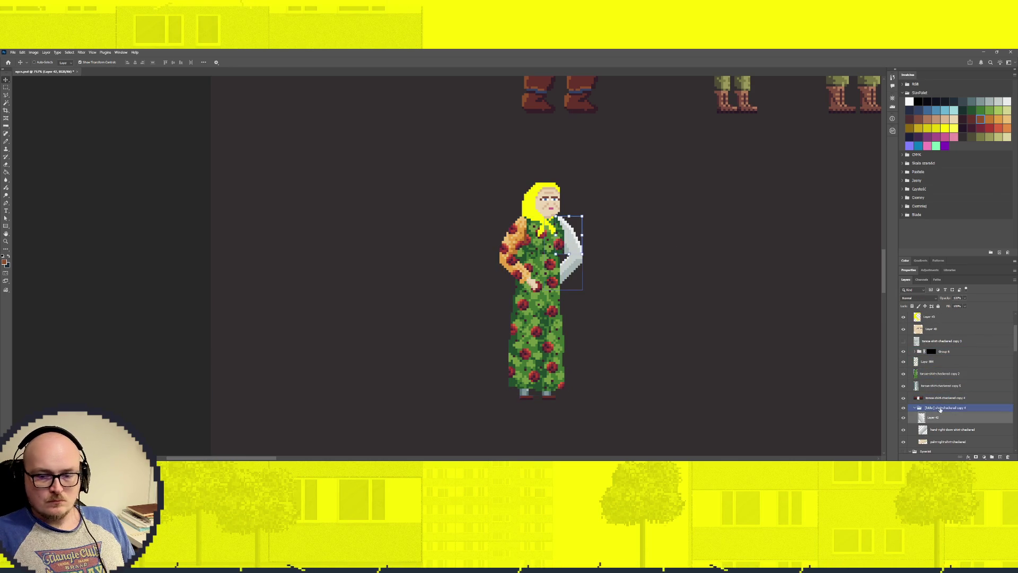
drag(944, 398, 935, 360)
click(519, 235)
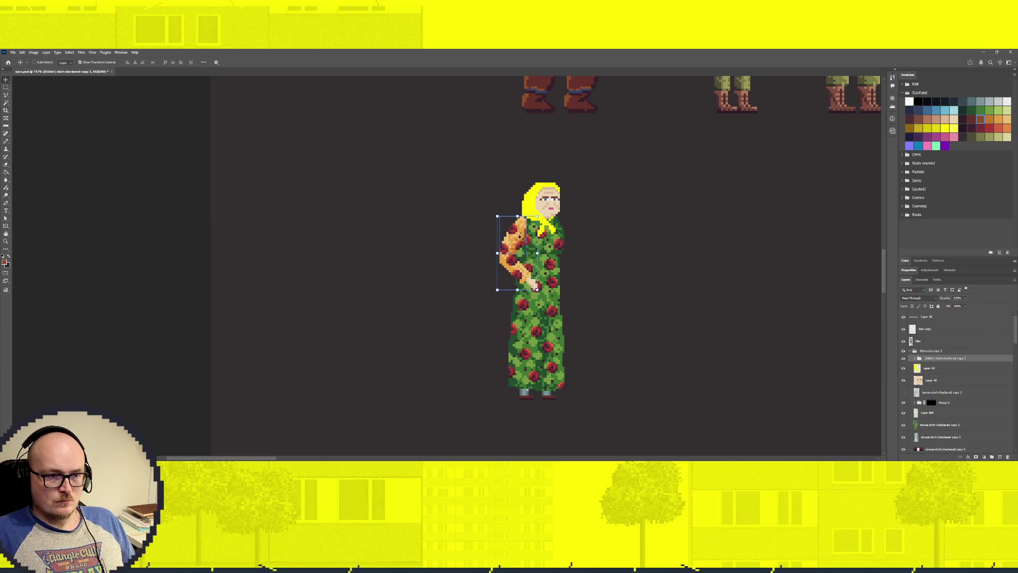
ctrl+click(532, 347)
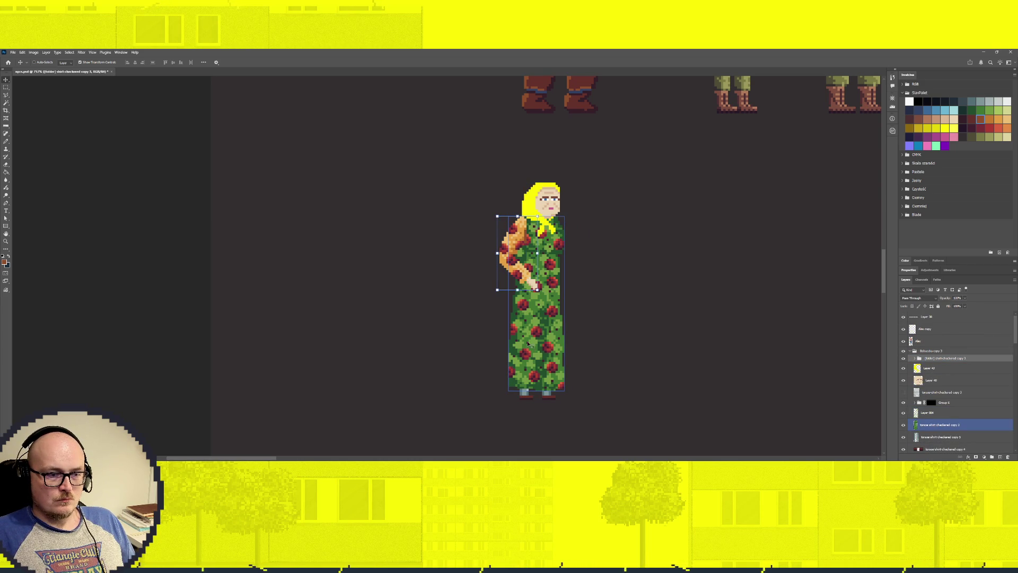
scroll(545, 332, down, 2)
scroll(546, 328, down, 2)
scroll(547, 326, up, 2)
scroll(548, 321, up, 2)
ctrl+click(548, 318)
scroll(548, 319, up, 2)
scroll(550, 319, up, 1)
scroll(551, 319, up, 1)
scroll(551, 320, up, 1)
scroll(552, 320, down, 2)
scroll(962, 399, down, 1)
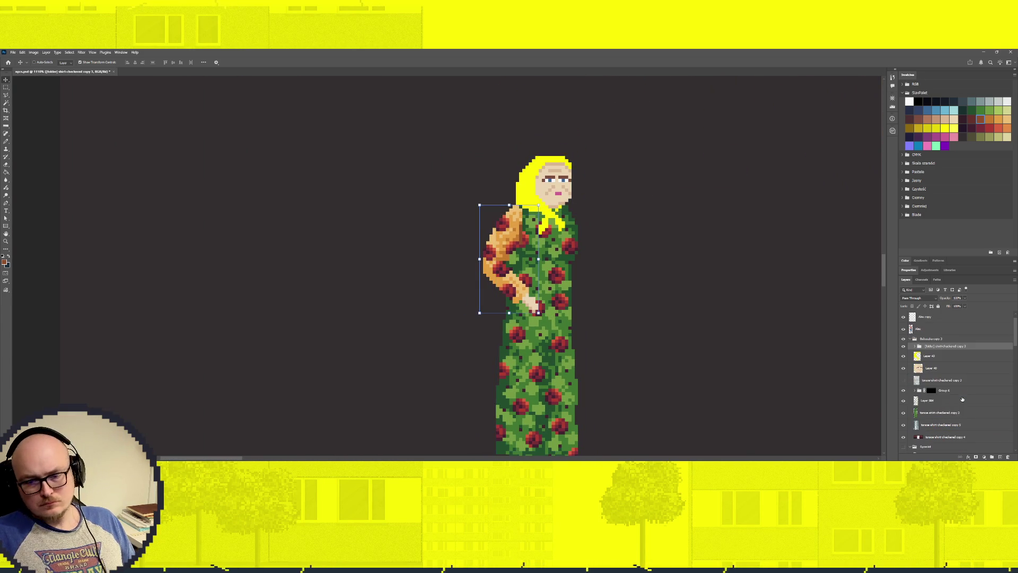
click(949, 390)
Show the grey torso layer and erase stray grey pixels at the shirt's lower-left edge.
click(937, 381)
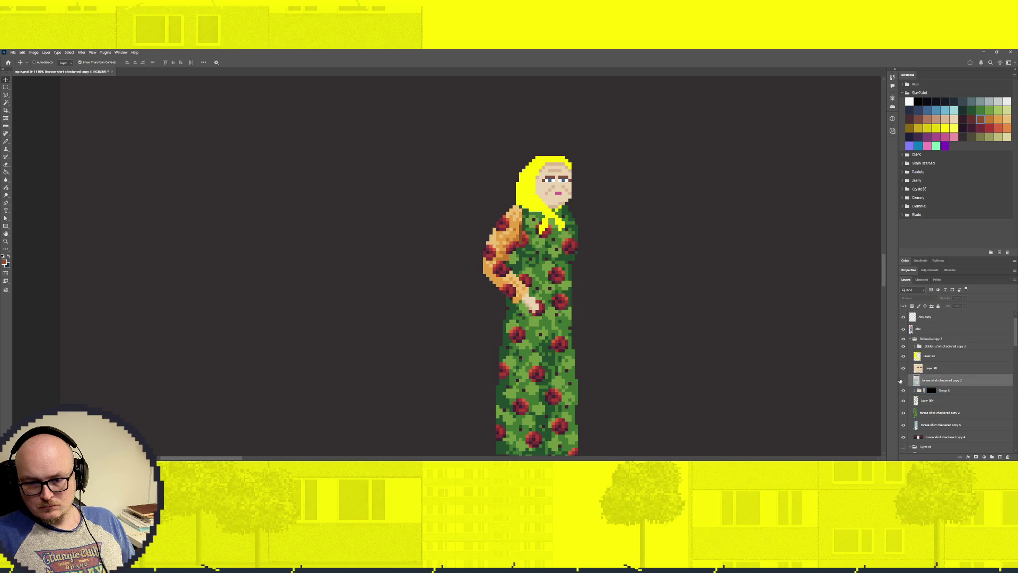
click(904, 381)
key(alt+bracketright)
key(alt+bracketright)
key(alt+bracketleft)
key(alt+bracketleft)
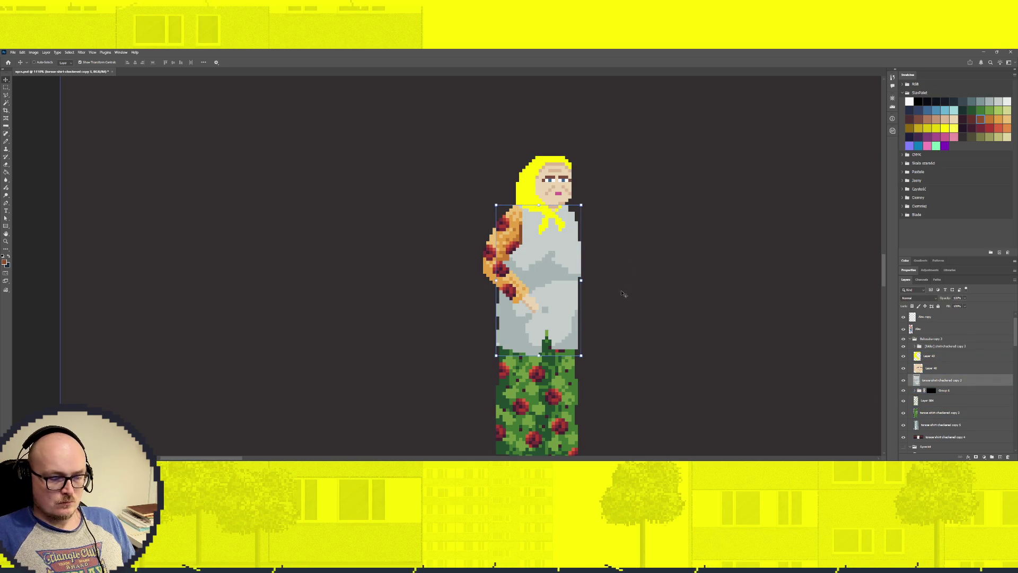
key(b)
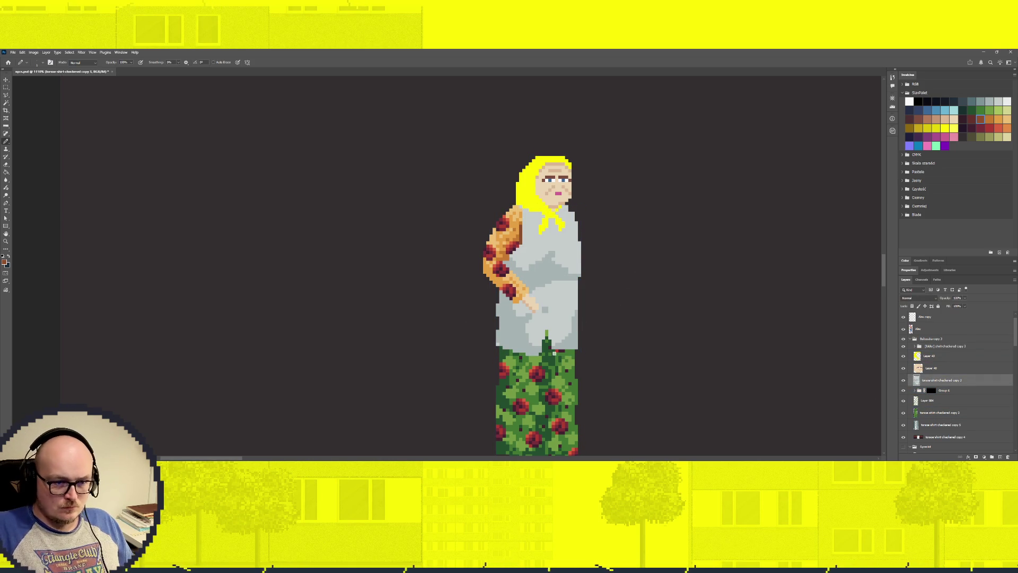
scroll(554, 353, down, 1)
scroll(538, 340, down, 1)
key(i)
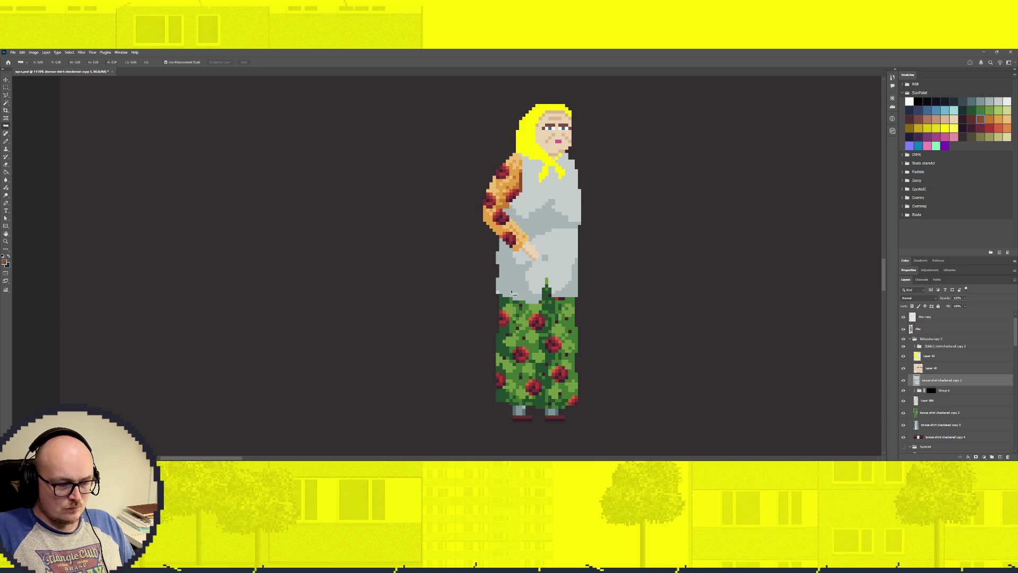
key(b)
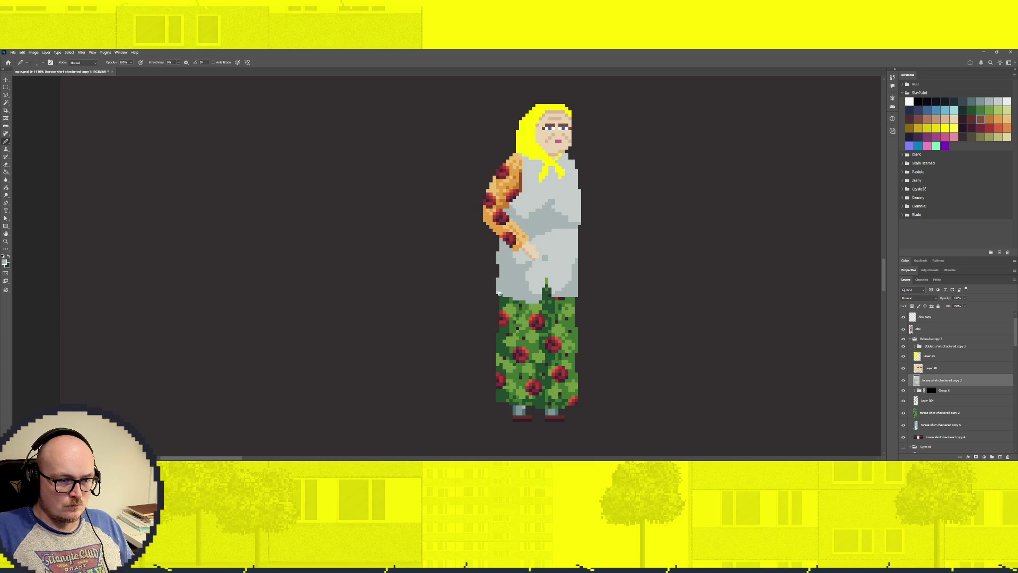
drag(493, 316, 497, 294)
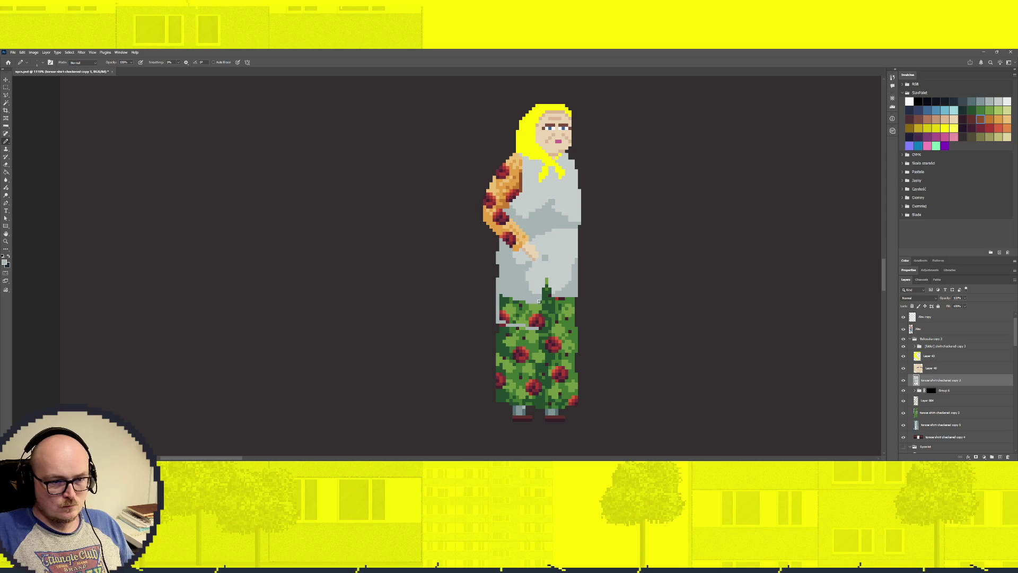
Fill the lower shirt area and a pencilled pocket light grey, then toggle the torso layer to compare.
key(g)
click(522, 308)
key(b)
mouse_move(554, 328)
mouse_down()
mouse_move(554, 300)
mouse_move(579, 330)
mouse_up()
shift+click(579, 289)
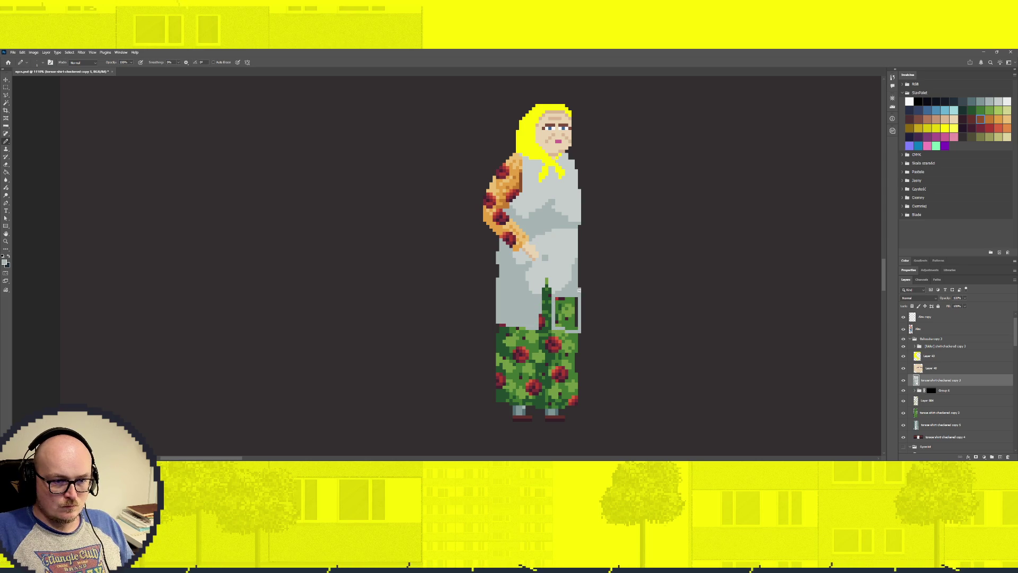
key(g)
click(573, 303)
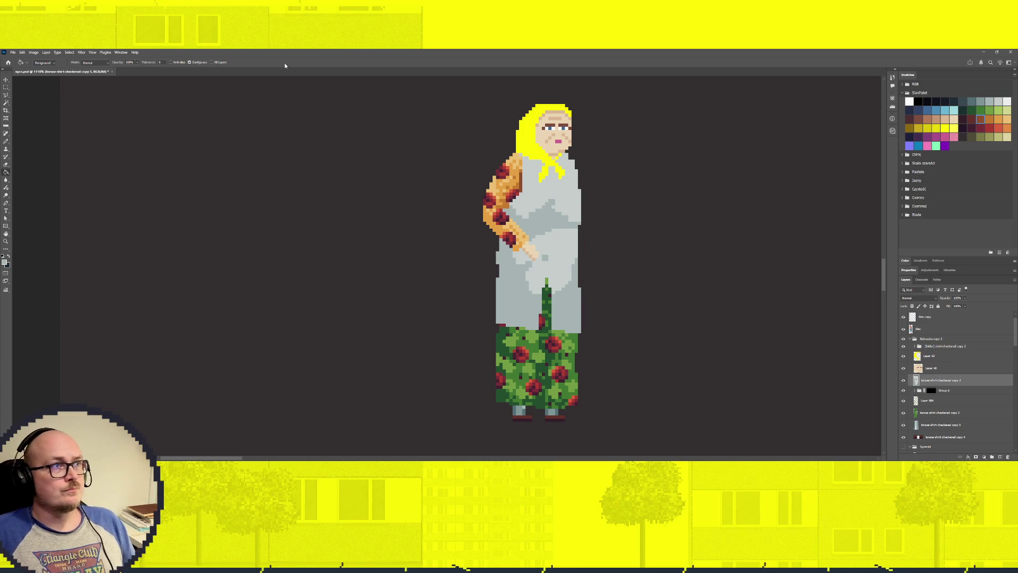
click(905, 381)
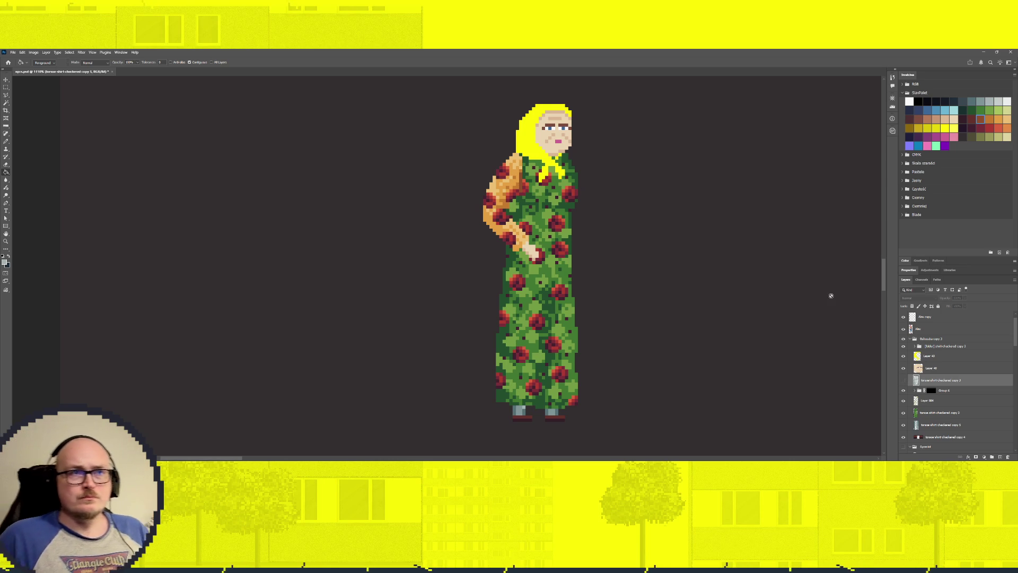
click(903, 381)
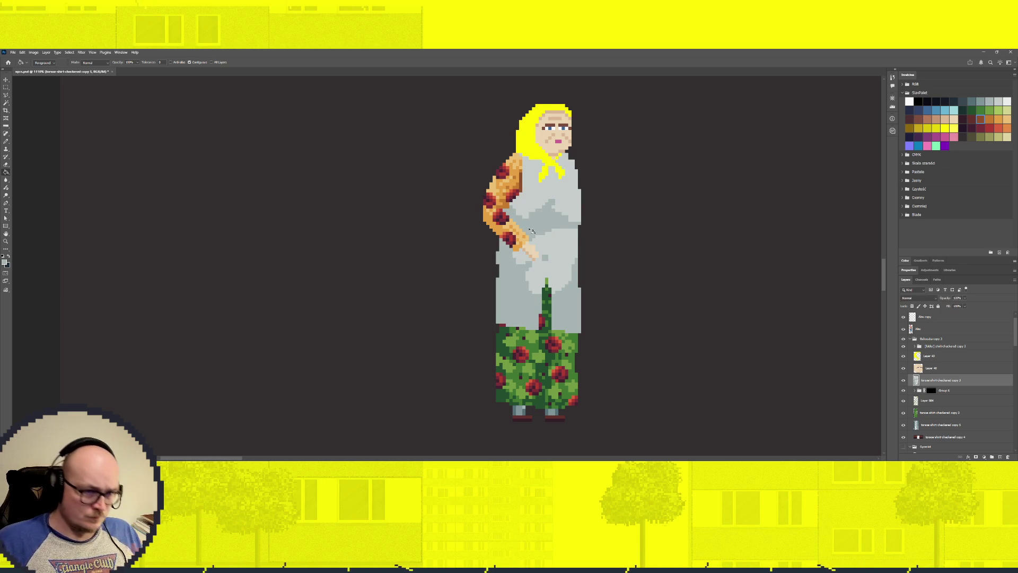
Hide the yellow headscarf layer and toggle the grey torso to compare.
click(904, 356)
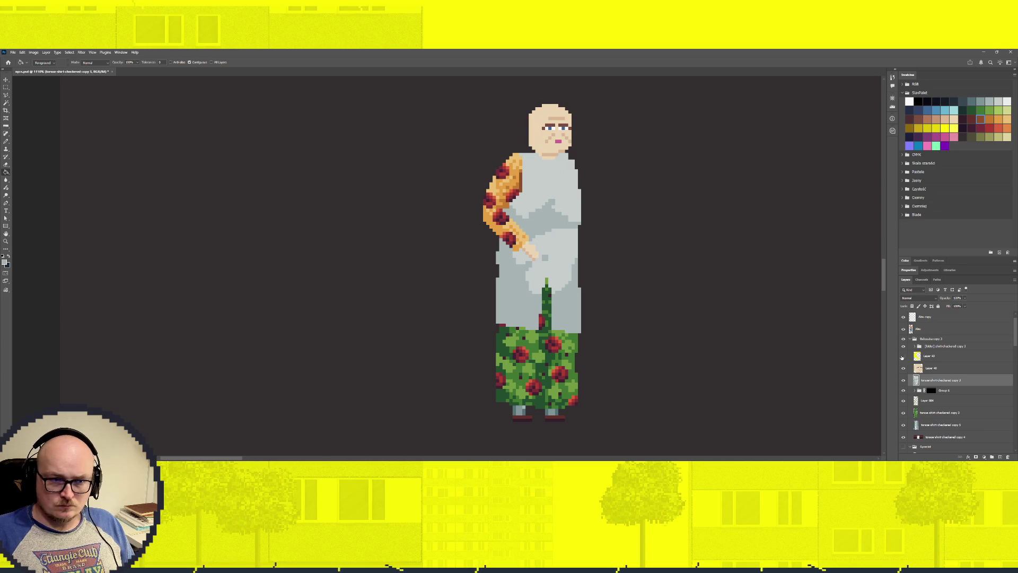
click(904, 357)
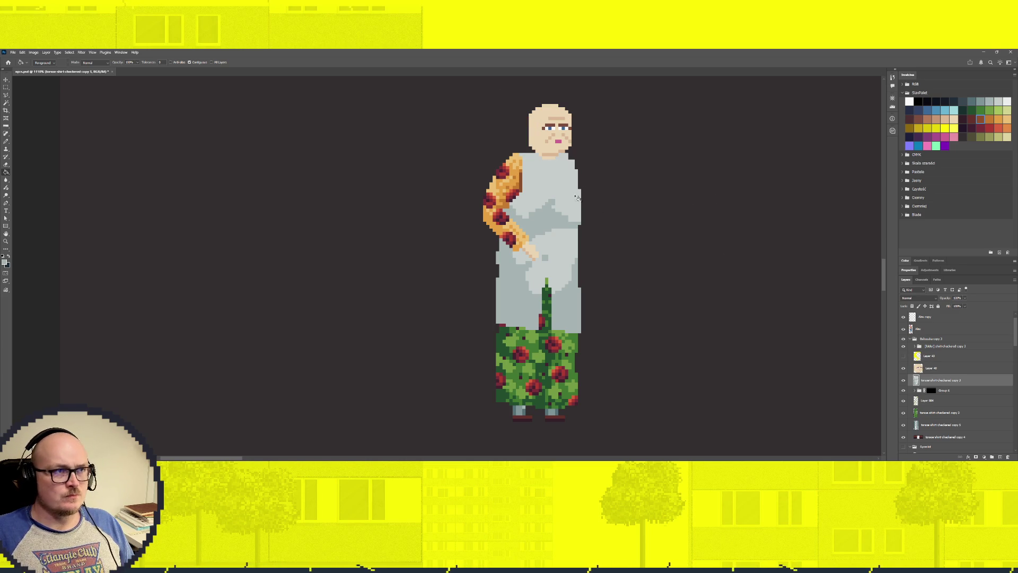
key(b)
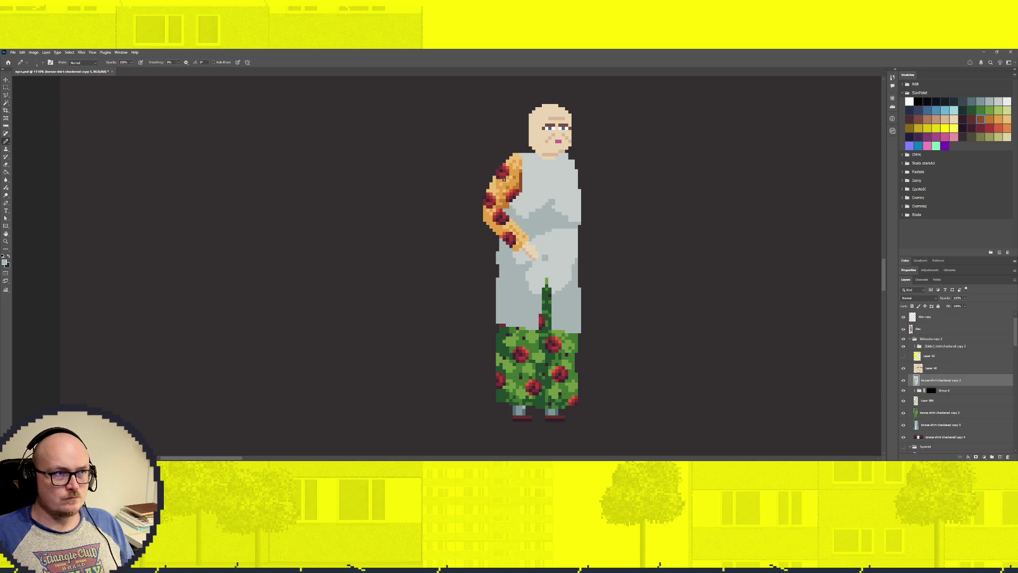
key(i)
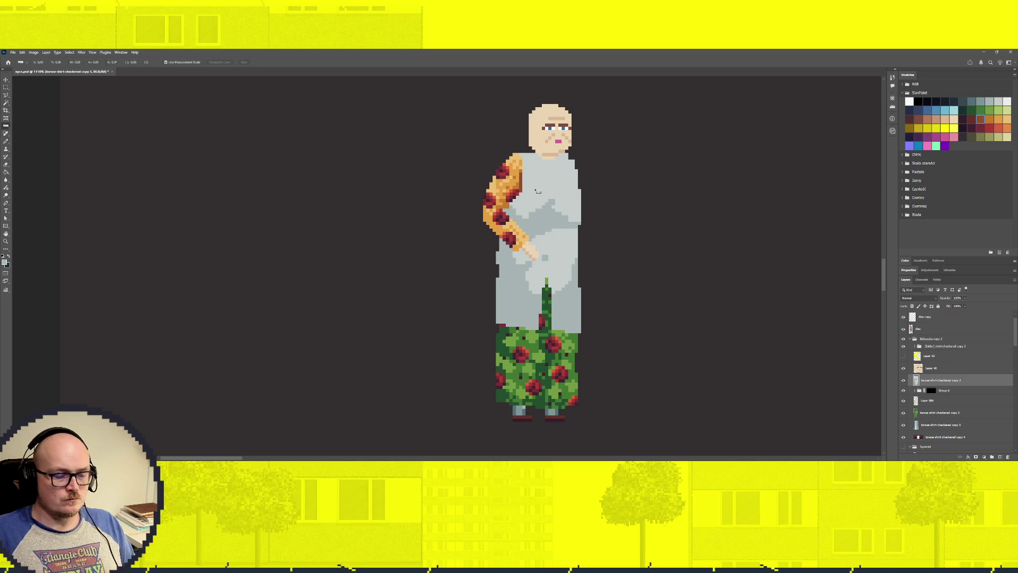
click(904, 380)
click(904, 381)
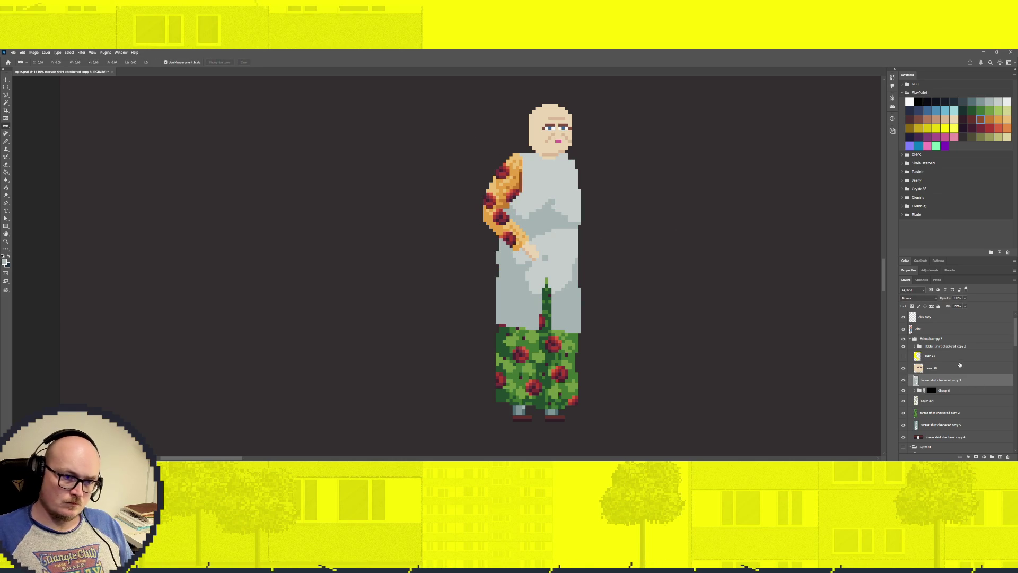
Nudge the arm group one pixel left and one pixel down, then reselect the grey torso layer.
click(943, 347)
key(v)
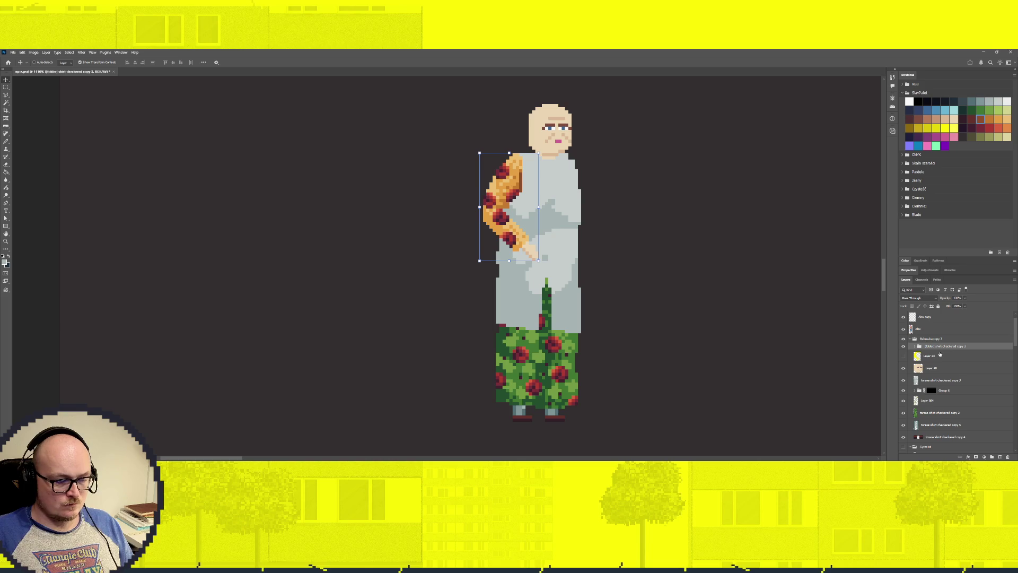
key(Left)
key(Down)
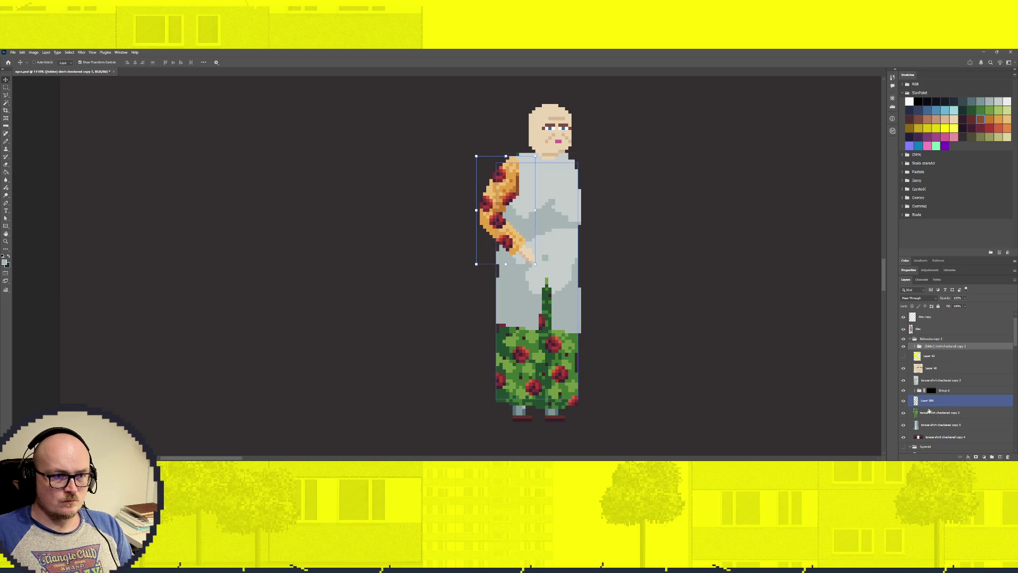
click(940, 381)
key(b)
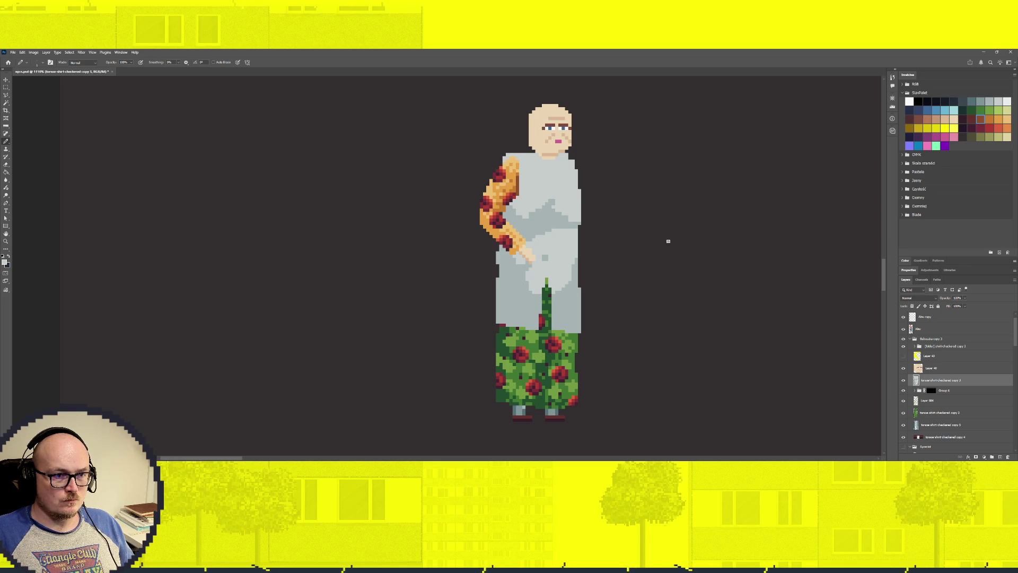
key(ctrl+z)
key(ctrl+z)
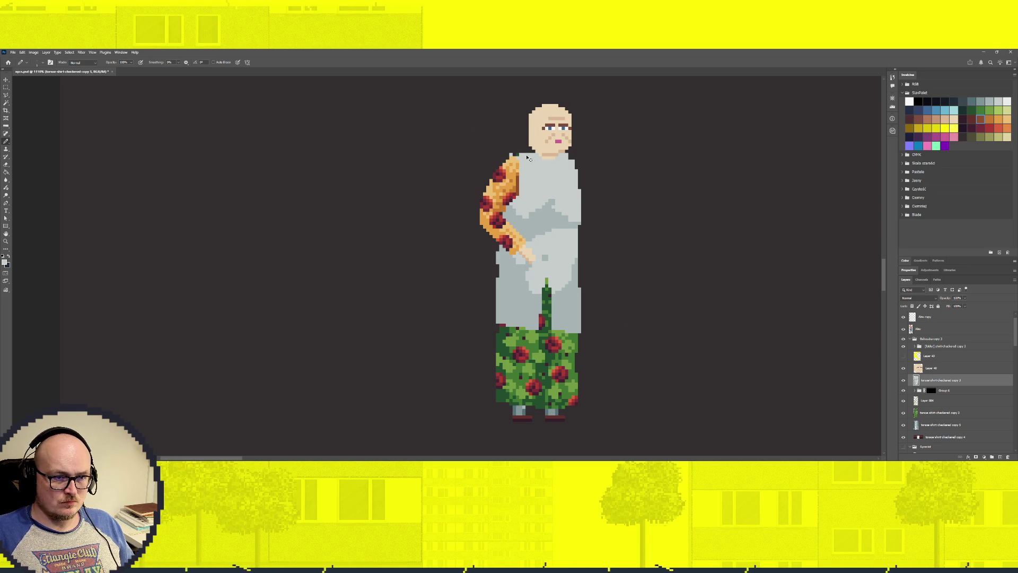
key(e)
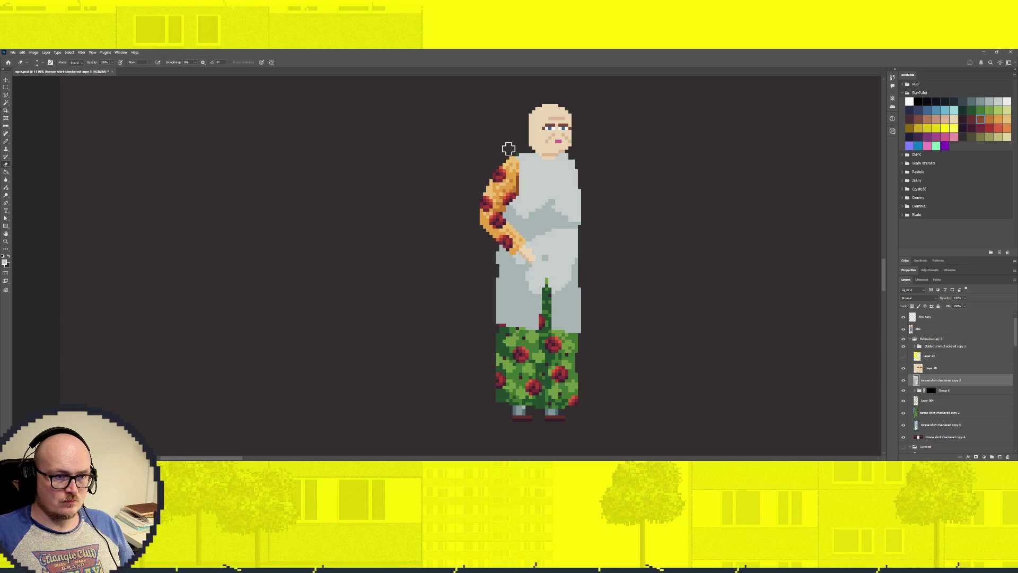
Paint the green shoulder pixel light grey, toggling the patterned sleeve group to check.
scroll(511, 139, up, 5)
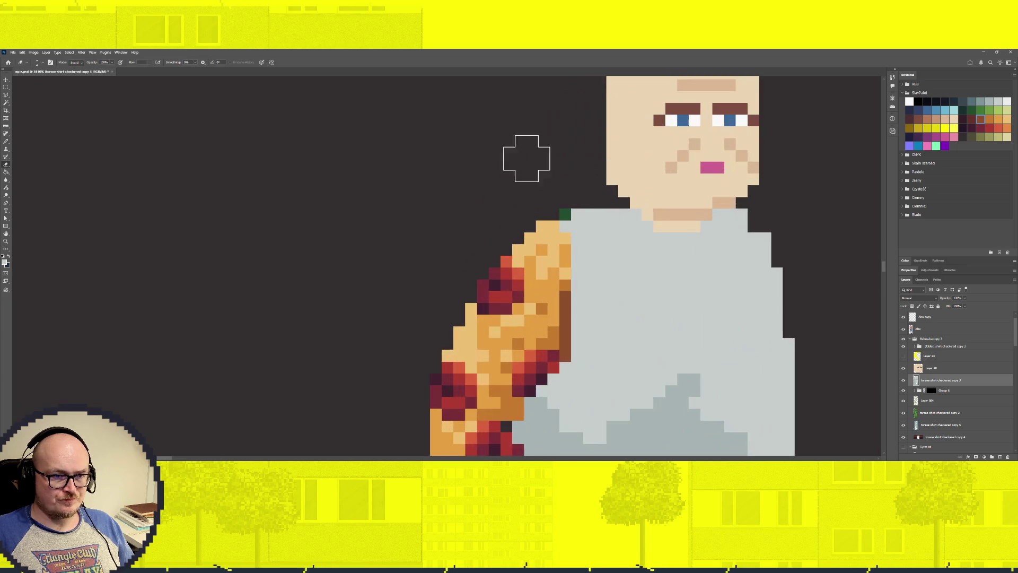
key(v)
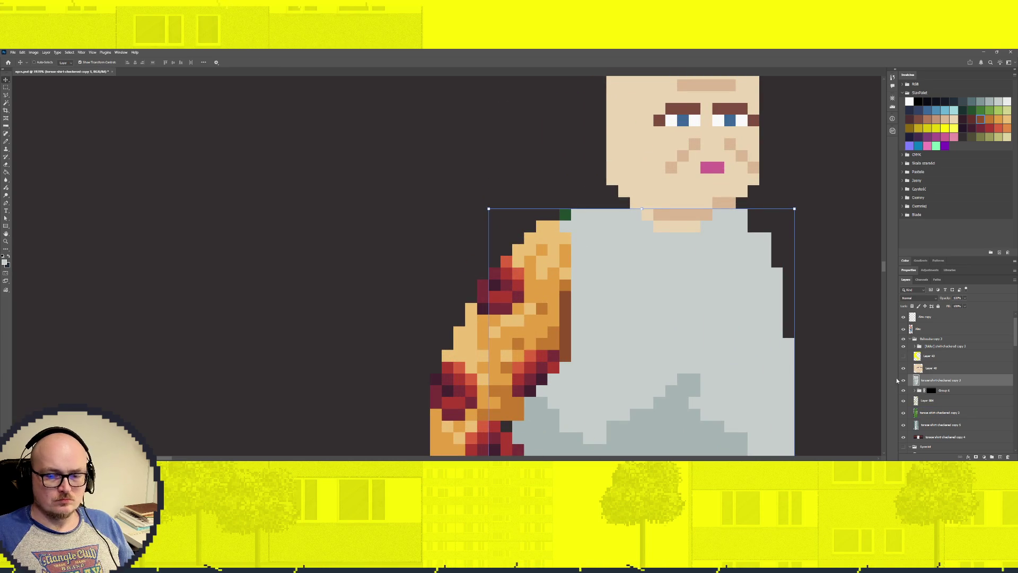
key(b)
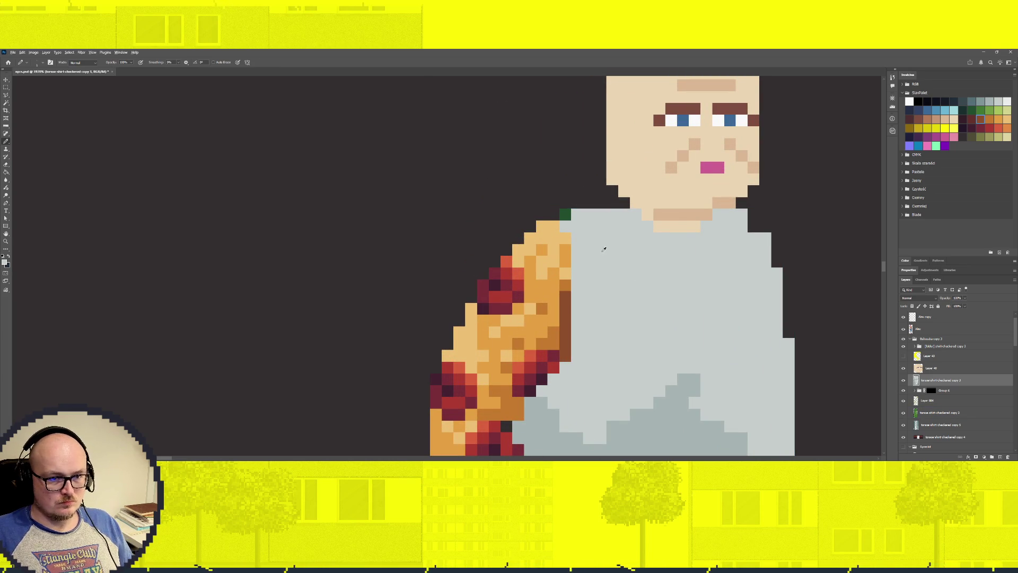
click(563, 214)
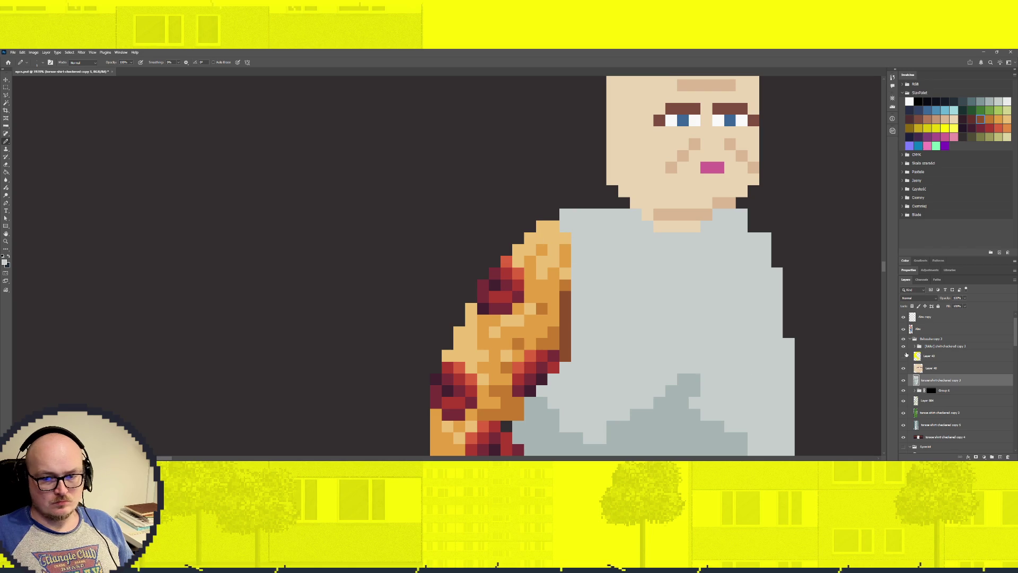
click(903, 346)
scroll(577, 316, down, 5)
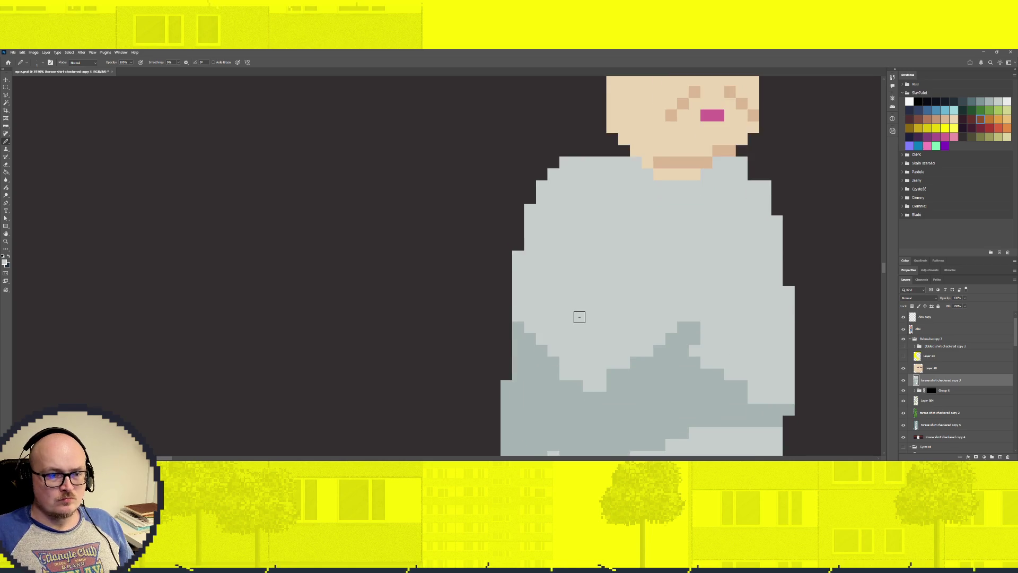
click(950, 347)
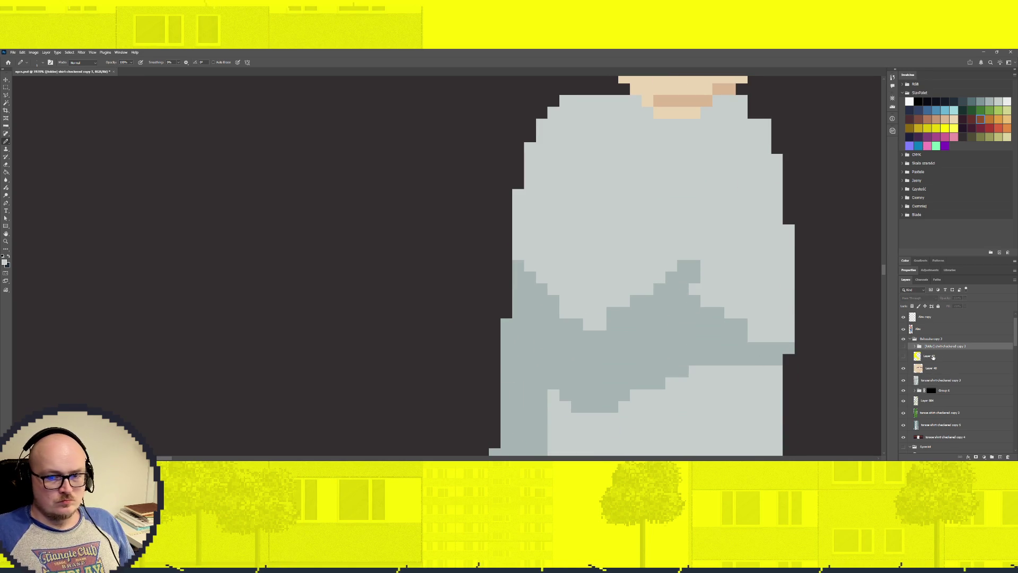
click(904, 347)
Try extending the shirt's top-left shoulder edge in grey, then undo it.
key(v)
ctrl+shift+click(555, 189)
alt+scroll(555, 223, down, 5)
alt+scroll(552, 270, up, 3)
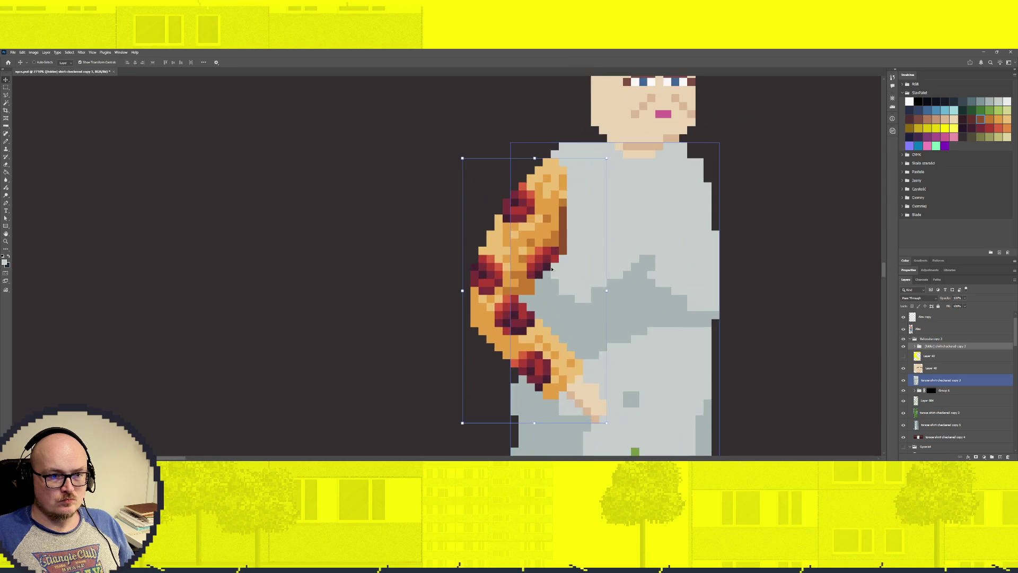
key(b)
drag(550, 156, 554, 147)
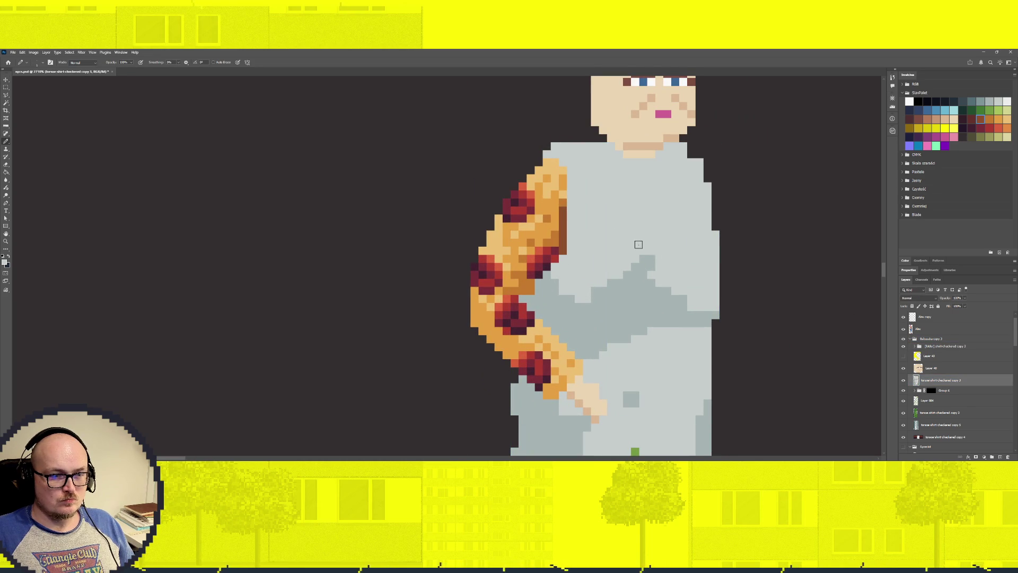
click(539, 160)
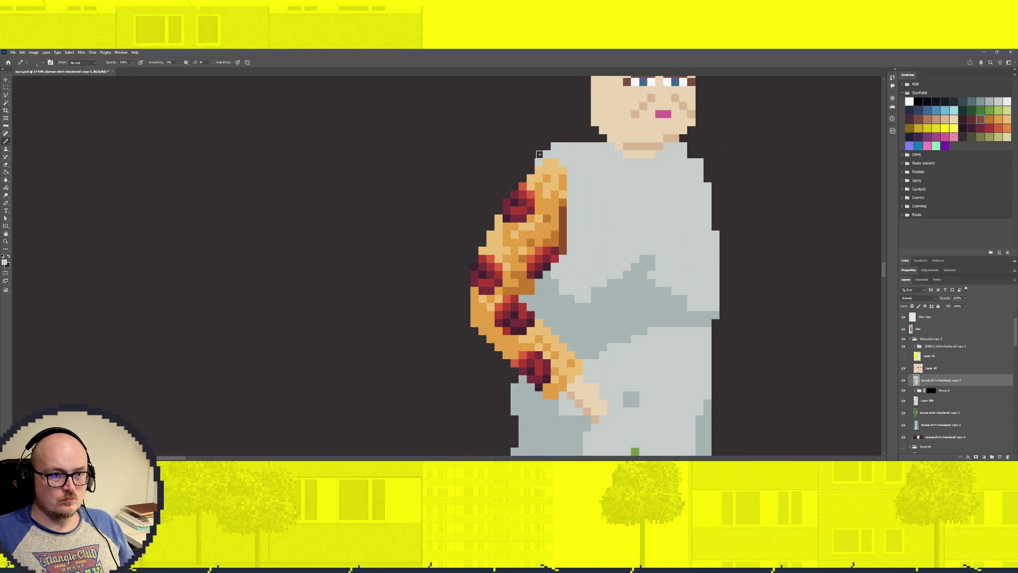
click(546, 147)
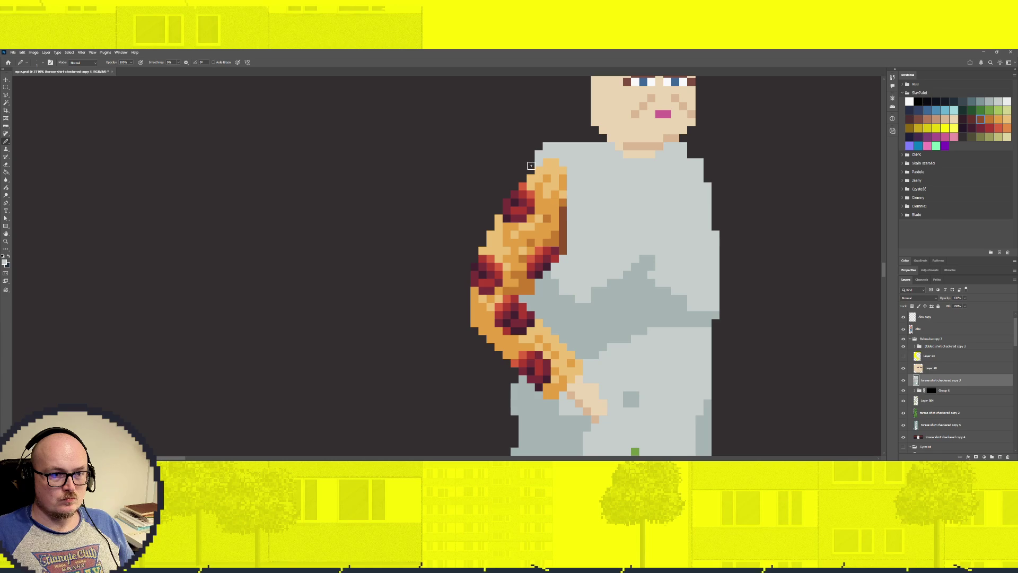
key(ctrl+z)
key(ctrl+z)
key(ctrl+z)
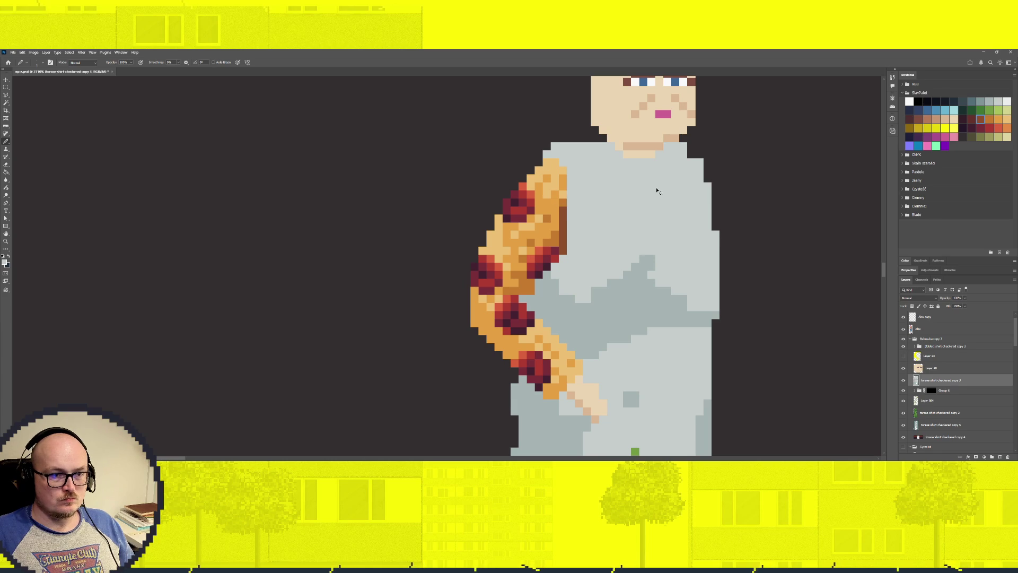
Erase the stray green shoulder pixel and reselect the grey torso layer.
key(e)
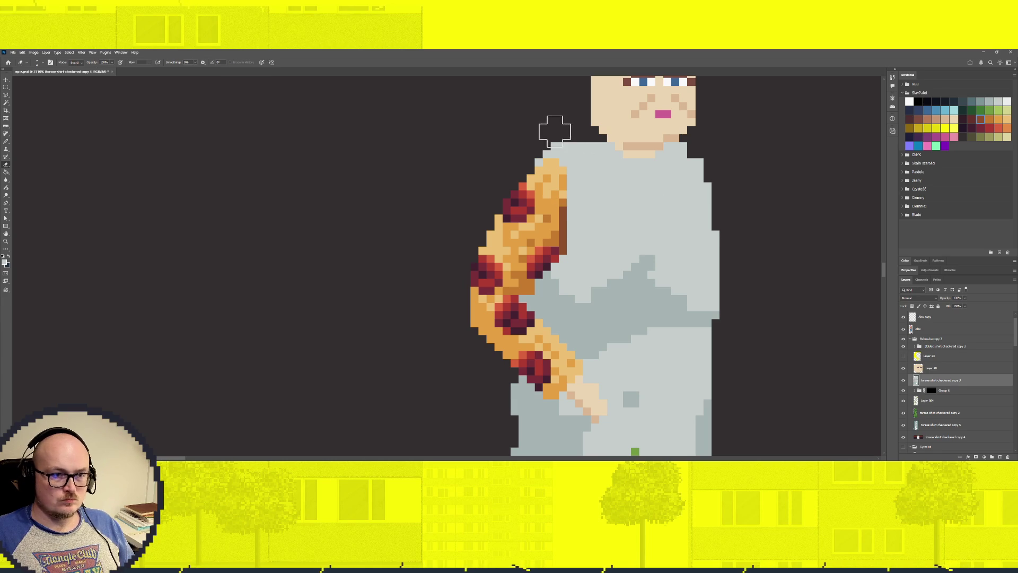
scroll(632, 236, down, 3)
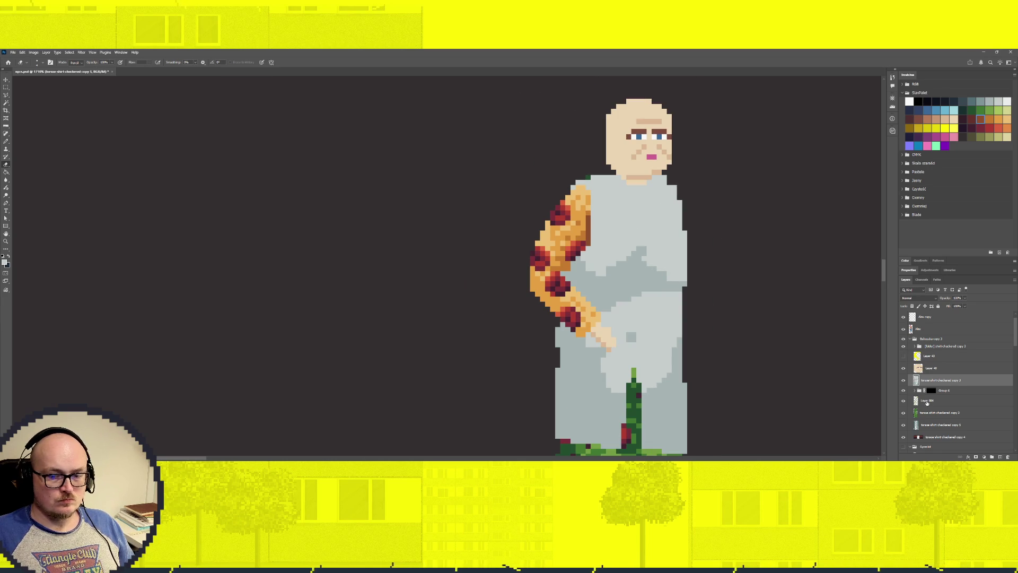
key(alt+bracketleft)
key(alt+bracketleft)
key(alt+bracketleft)
click(587, 174)
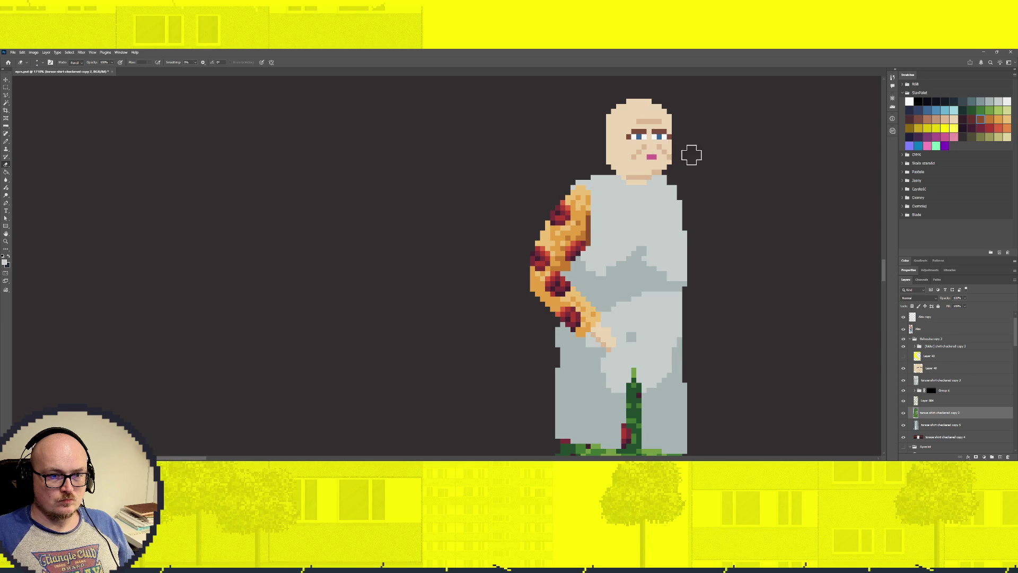
click(941, 380)
key(b)
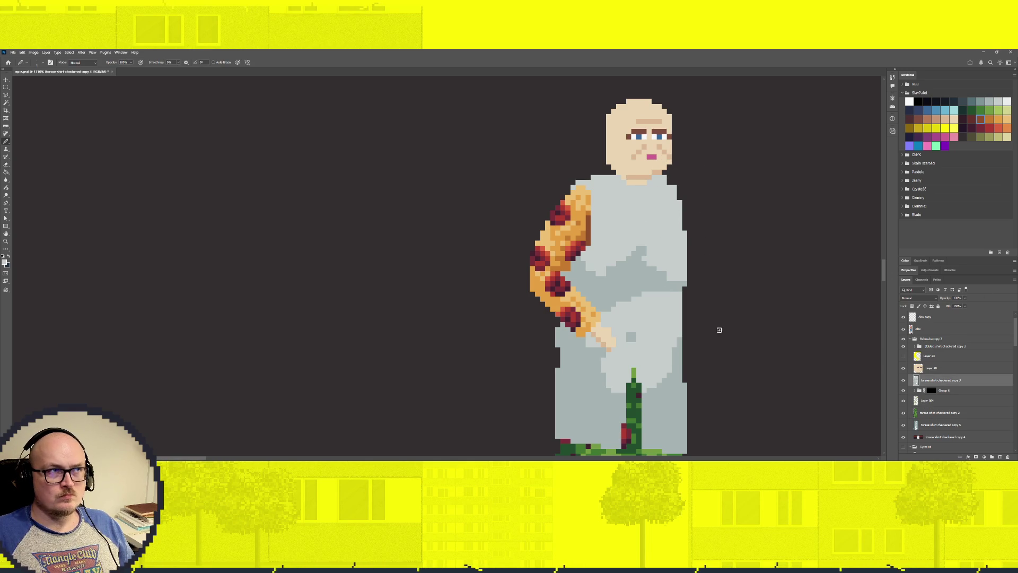
Widen the grey coat's right edge and cover the stray dark pixel there.
scroll(651, 281, down, 2)
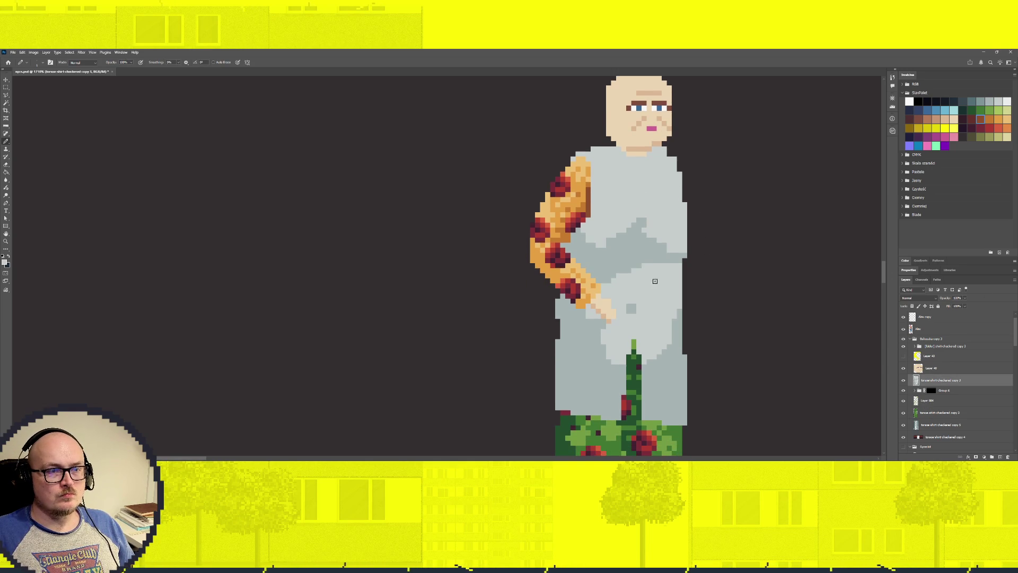
scroll(652, 280, down, 1)
scroll(652, 281, down, 1)
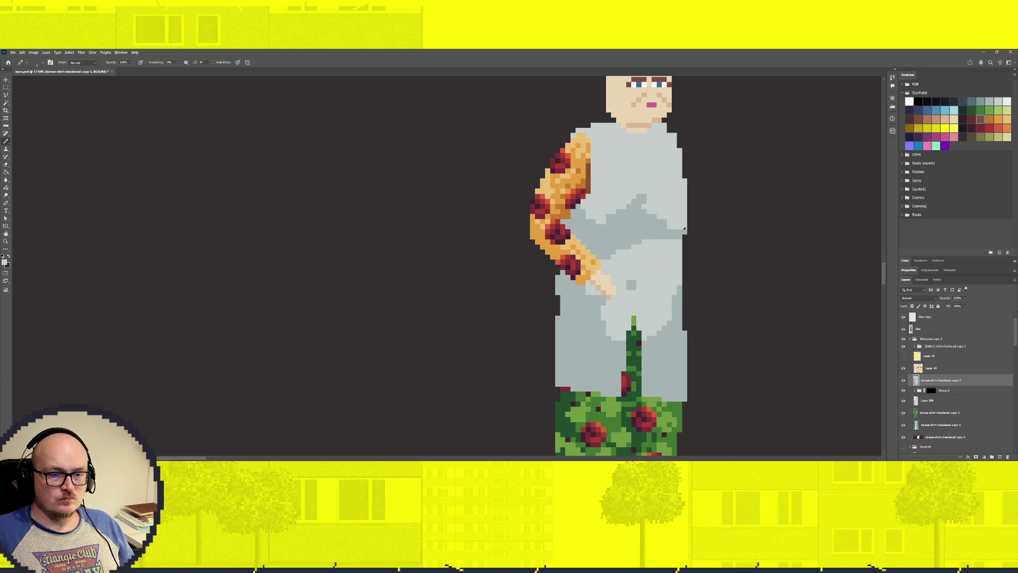
shift+click(693, 402)
drag(688, 399, 687, 311)
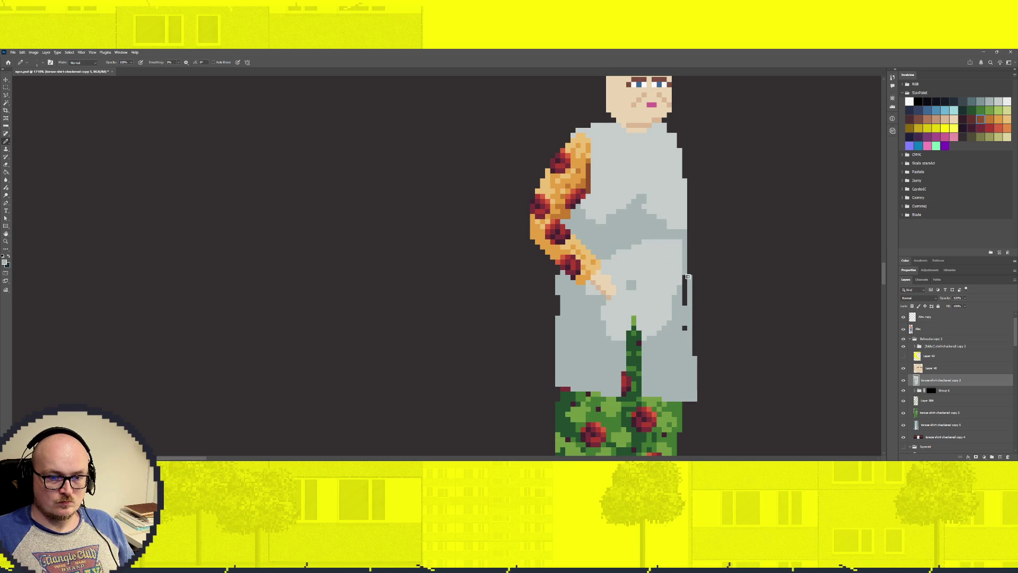
click(685, 328)
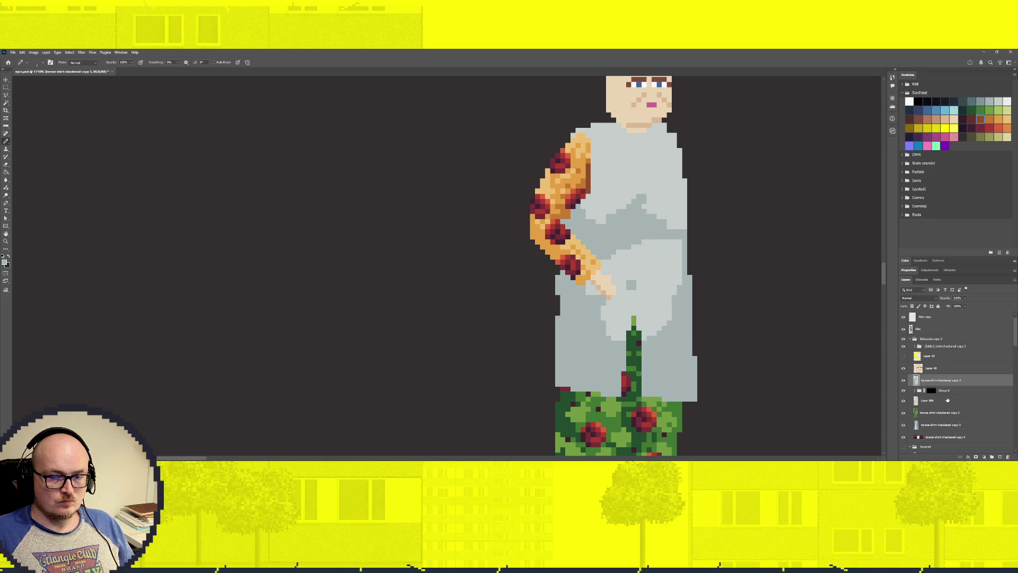
Hide the sleeve group, fill out the coat's left edge, and erase stray hem pixels.
click(904, 346)
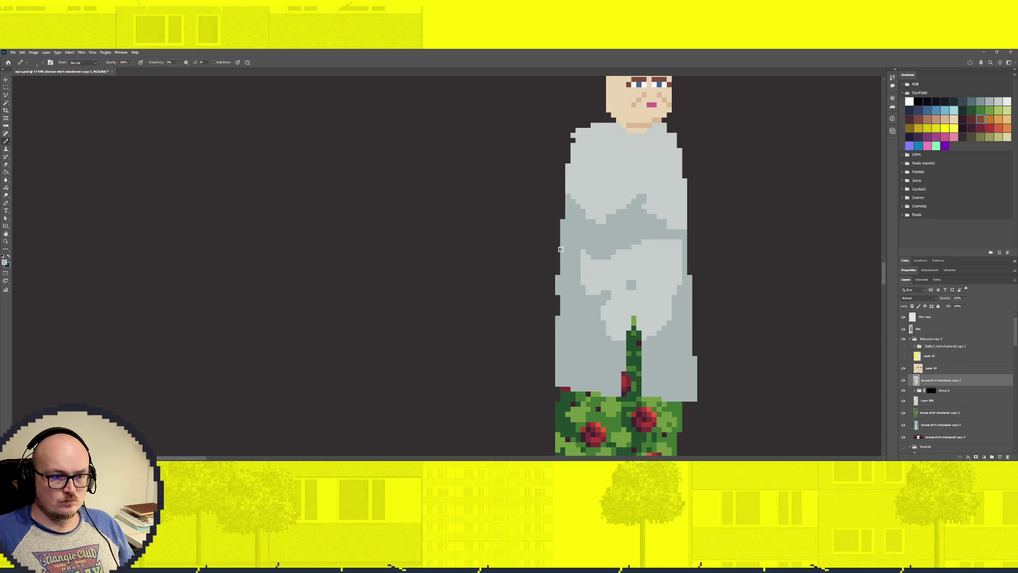
drag(558, 297, 553, 384)
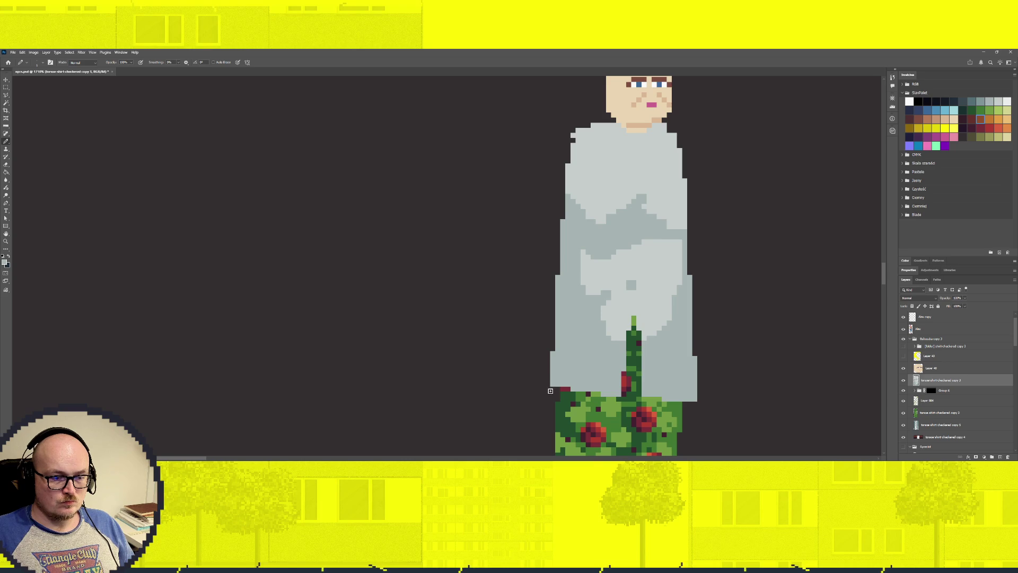
drag(550, 393, 589, 398)
key(ctrl+z)
key(e)
drag(552, 389, 599, 394)
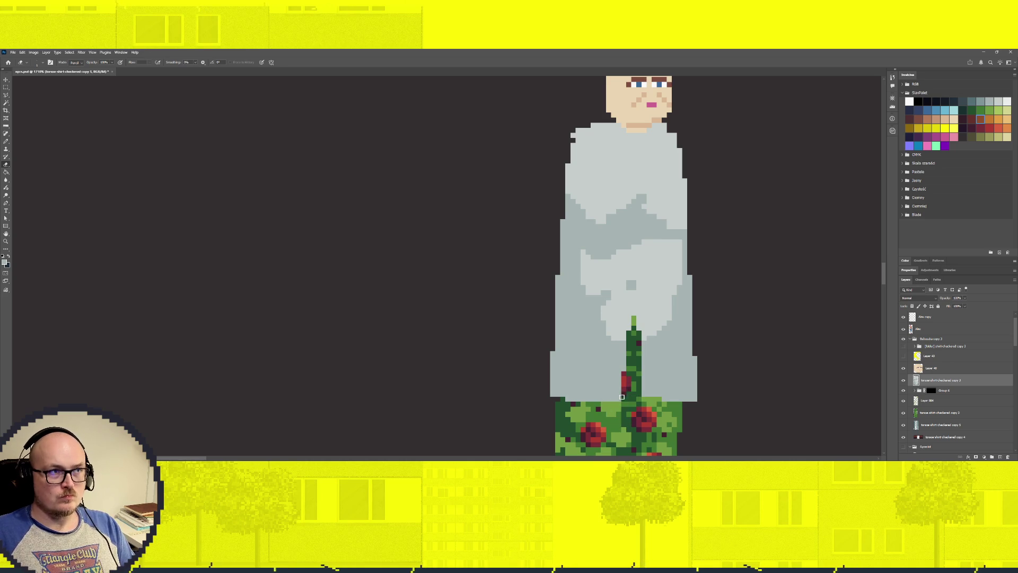
click(638, 192)
Erase an opening down the coat front and neckline to reveal the rose-patterned top.
shift+click(617, 402)
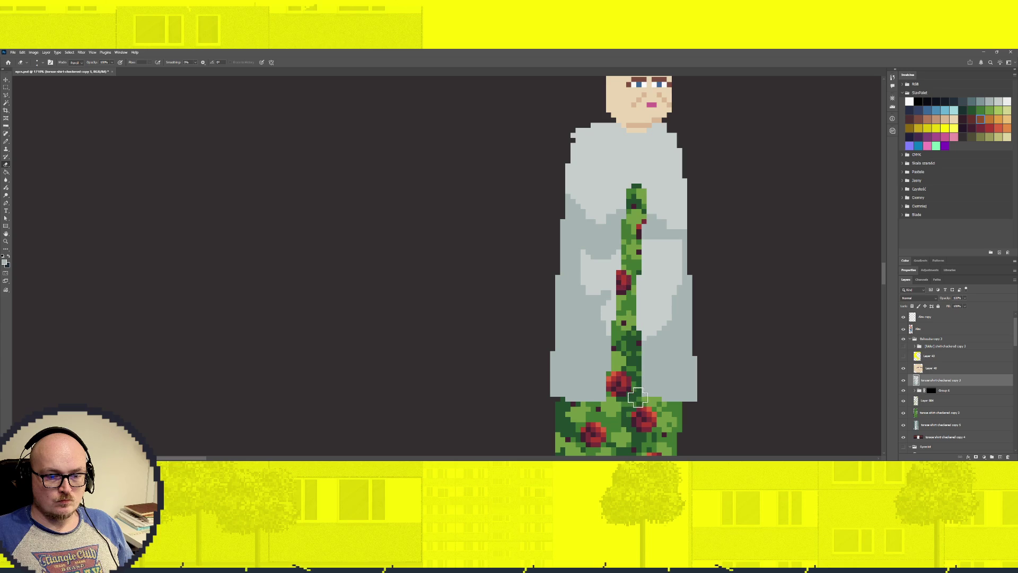
shift+click(657, 406)
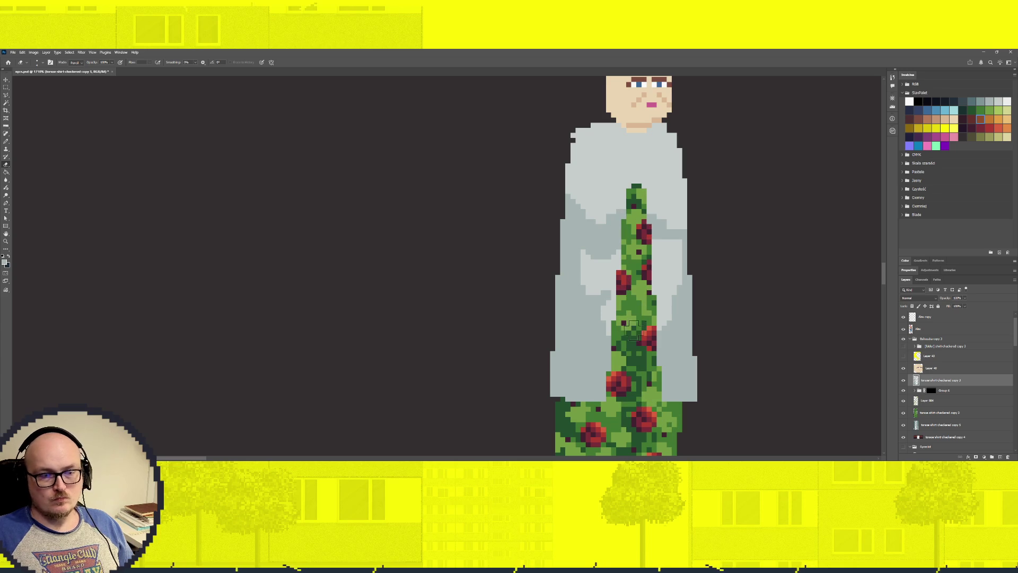
drag(617, 139, 646, 121)
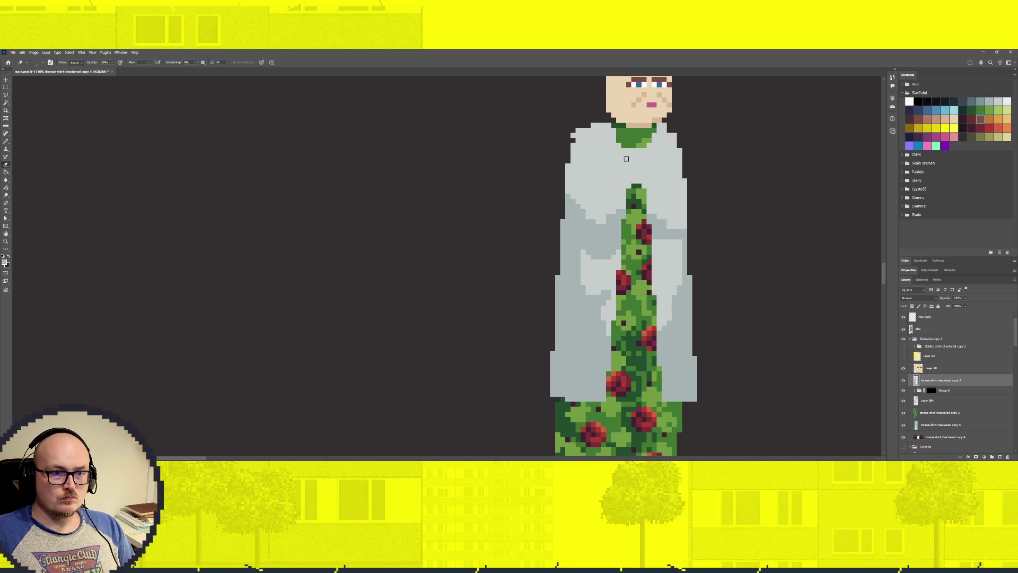
drag(620, 144, 628, 186)
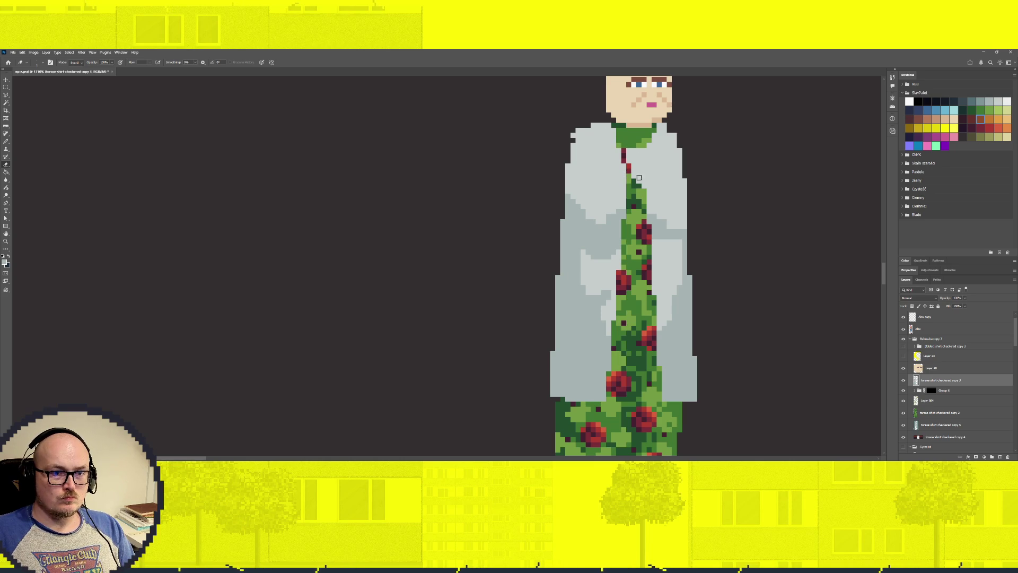
mouse_move(651, 146)
mouse_down()
mouse_move(636, 177)
mouse_move(628, 148)
mouse_up()
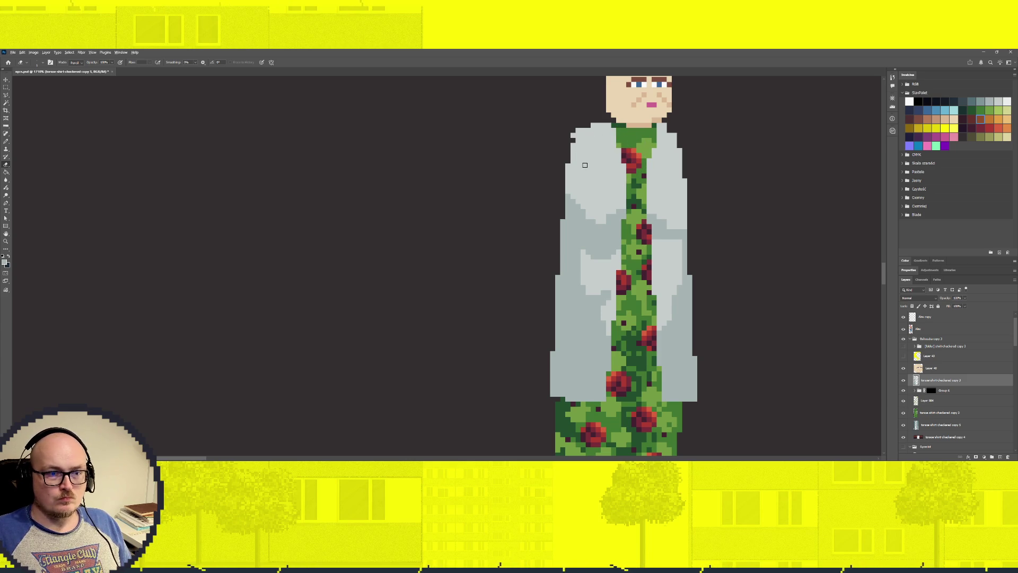
Patch the notch at the coat's top-left corner and show the patterned sleeve again.
key(b)
click(574, 140)
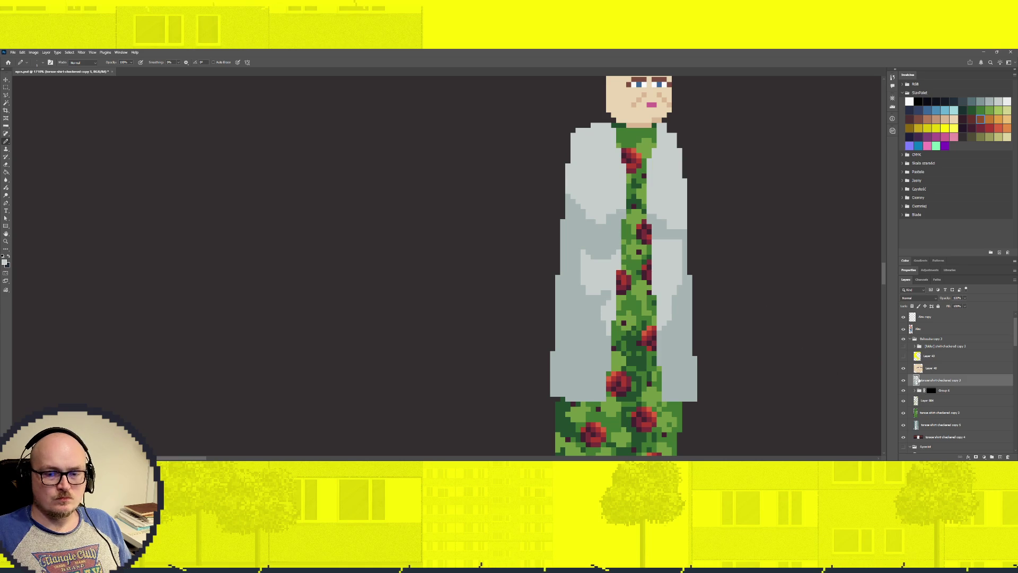
click(904, 346)
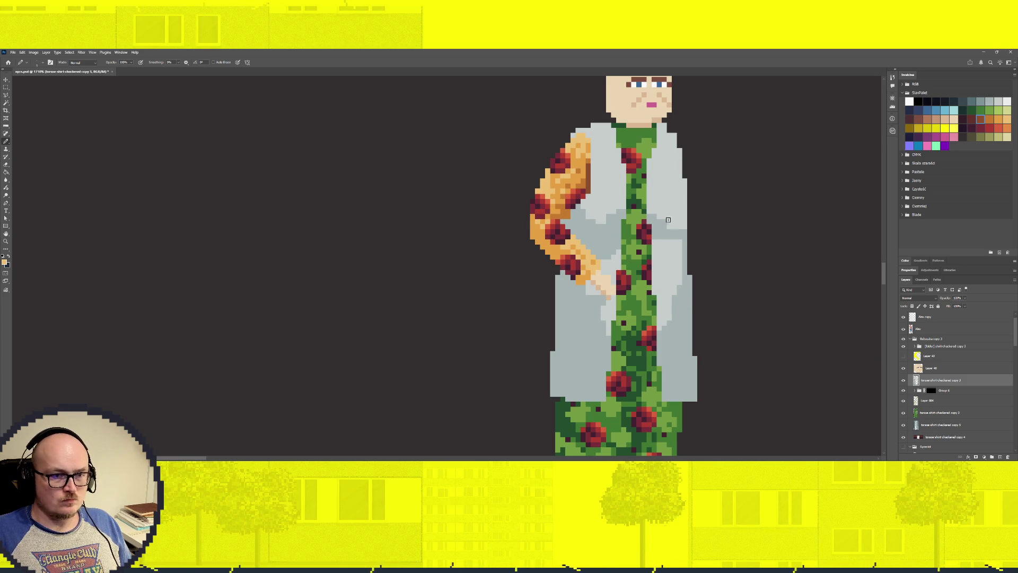
click(903, 414)
Hide the grey coat and orange arm, compare Layer 884 and the green shirt, leaving Layer 884 hidden.
click(903, 415)
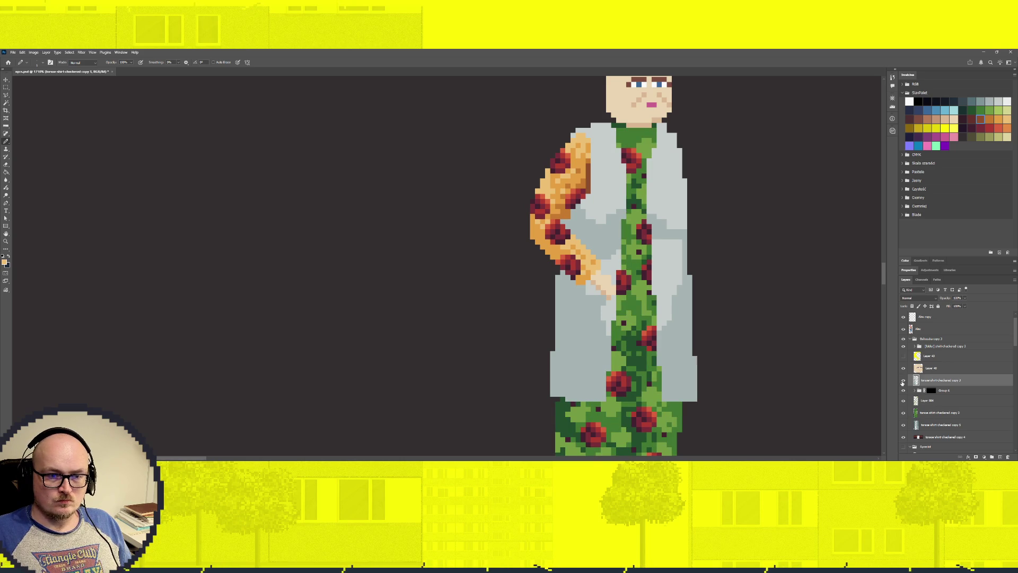
click(903, 382)
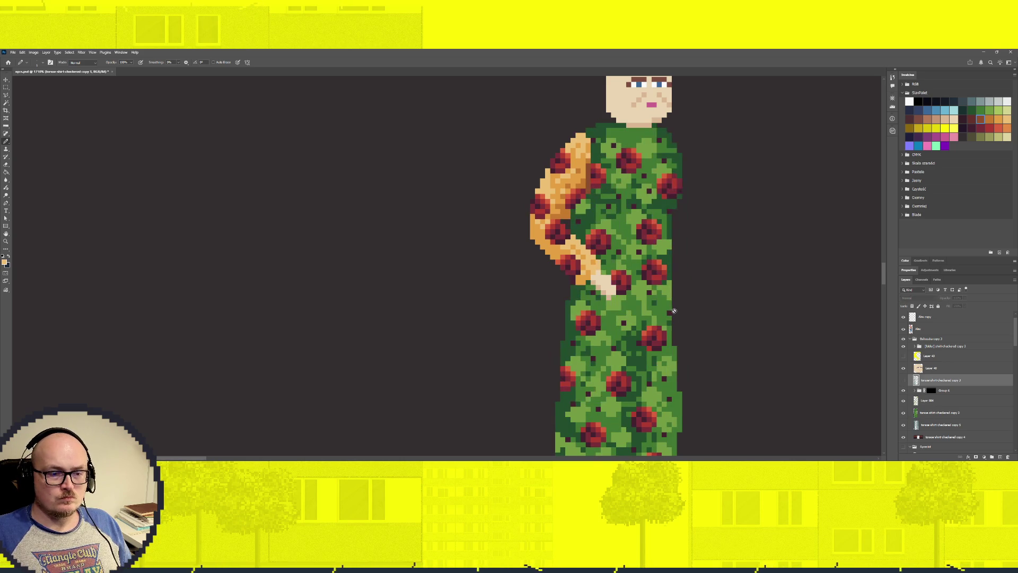
click(903, 347)
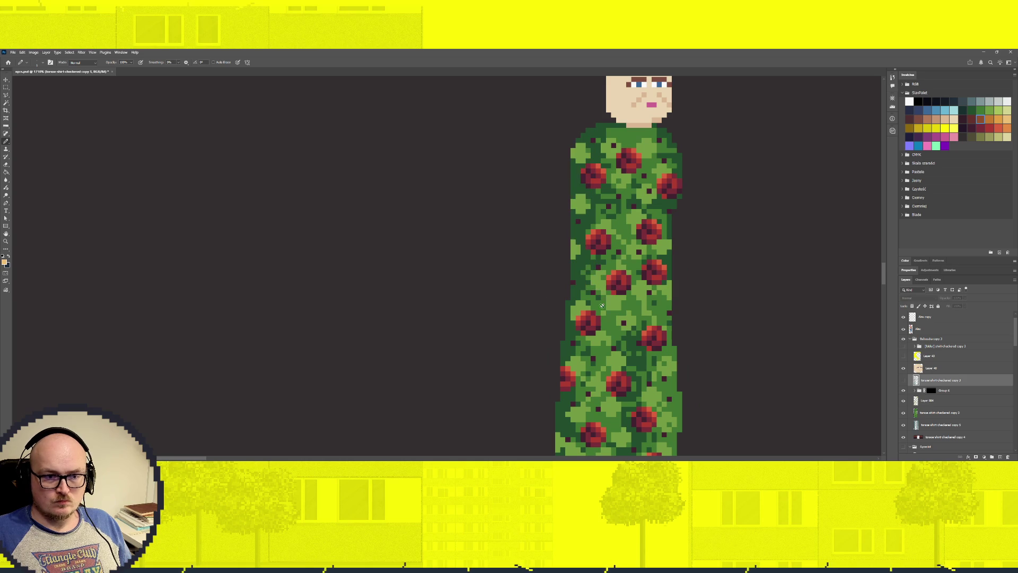
click(932, 415)
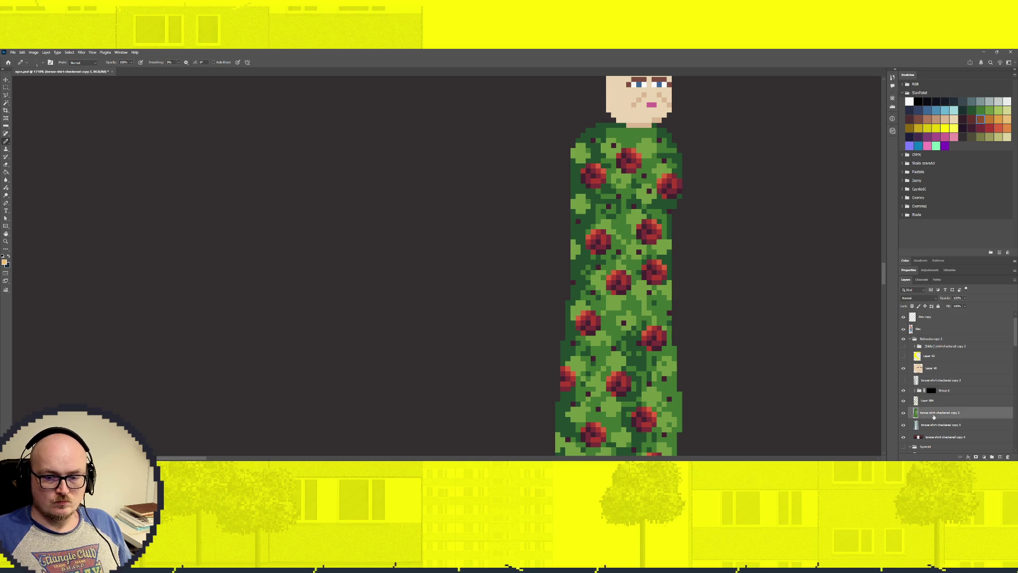
click(903, 402)
click(903, 402)
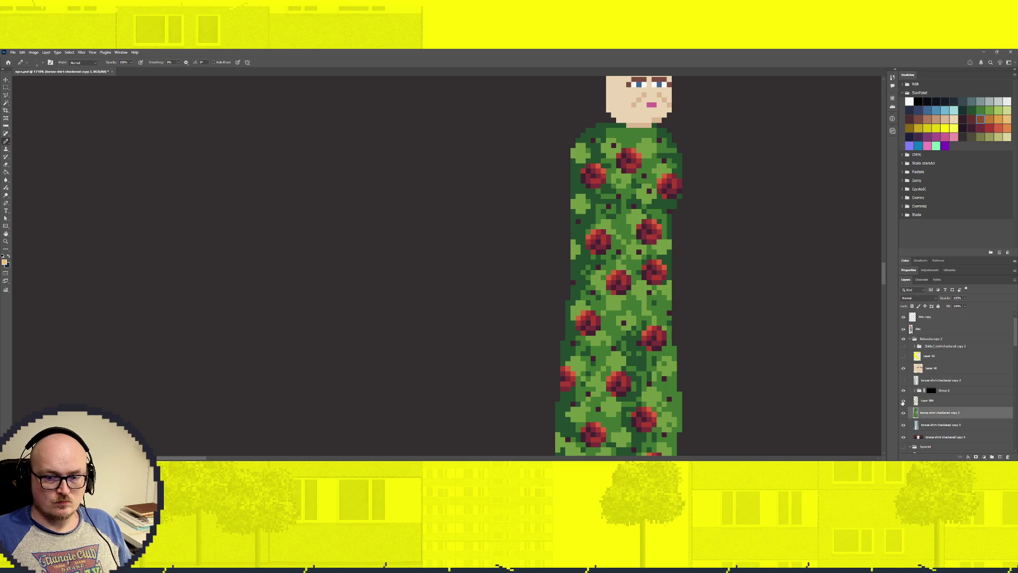
click(903, 414)
click(904, 413)
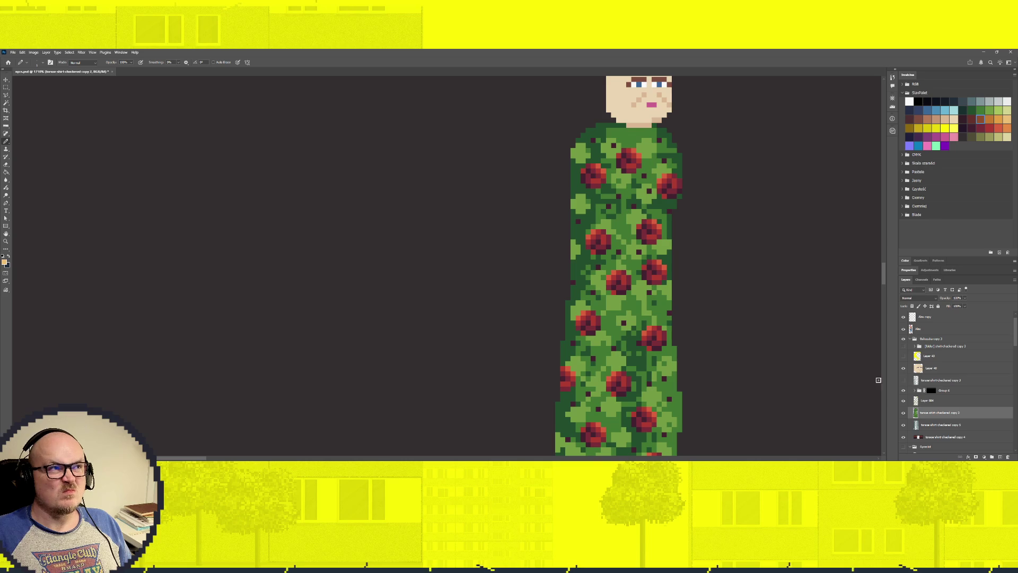
click(903, 402)
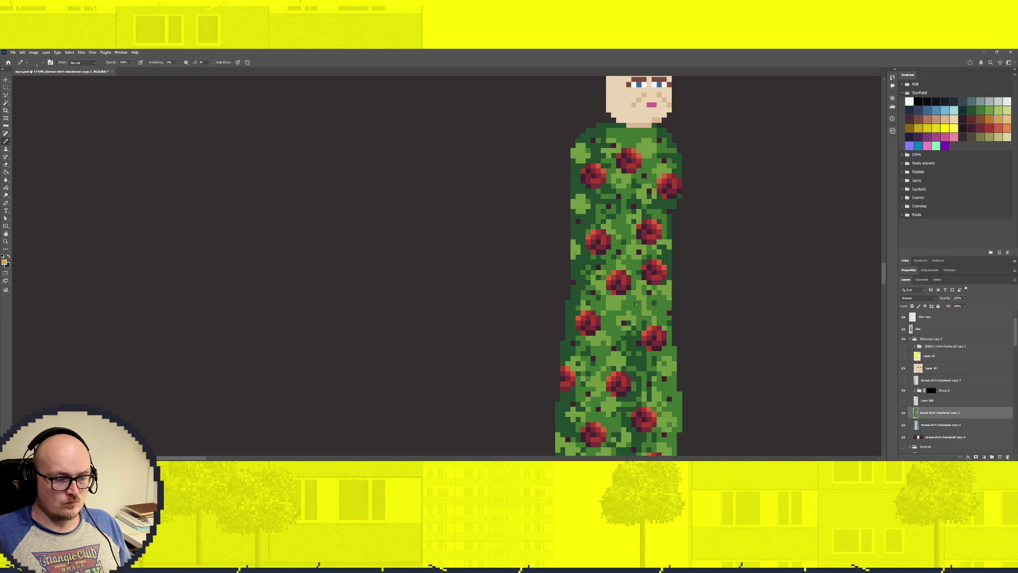
key(m)
key(ctrl+shift+d)
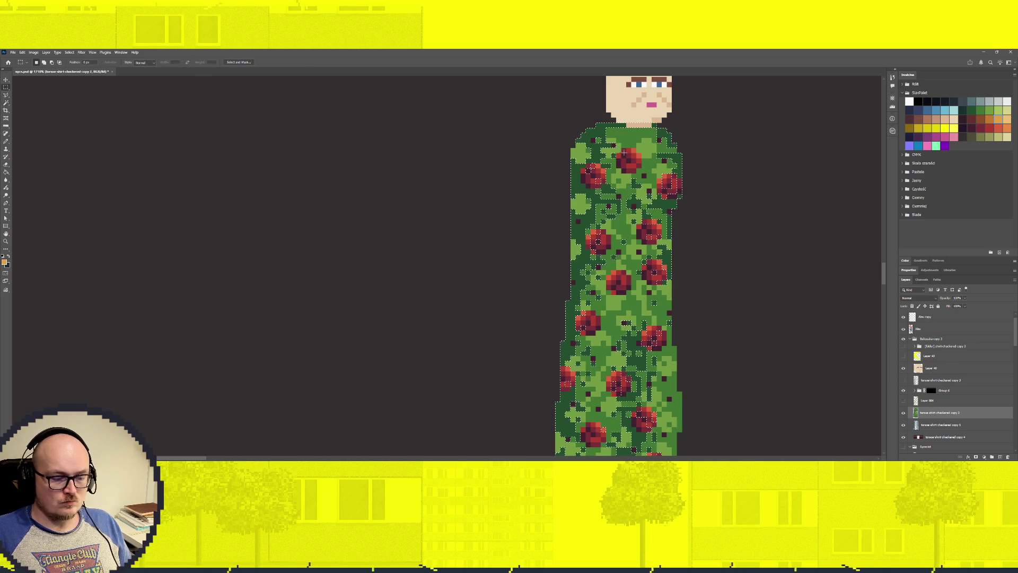
Limit the shirt selection to the upper torso and paint it orange.
mouse_move(546, 113)
mouse_down()
mouse_move(675, 240)
mouse_move(725, 255)
mouse_up()
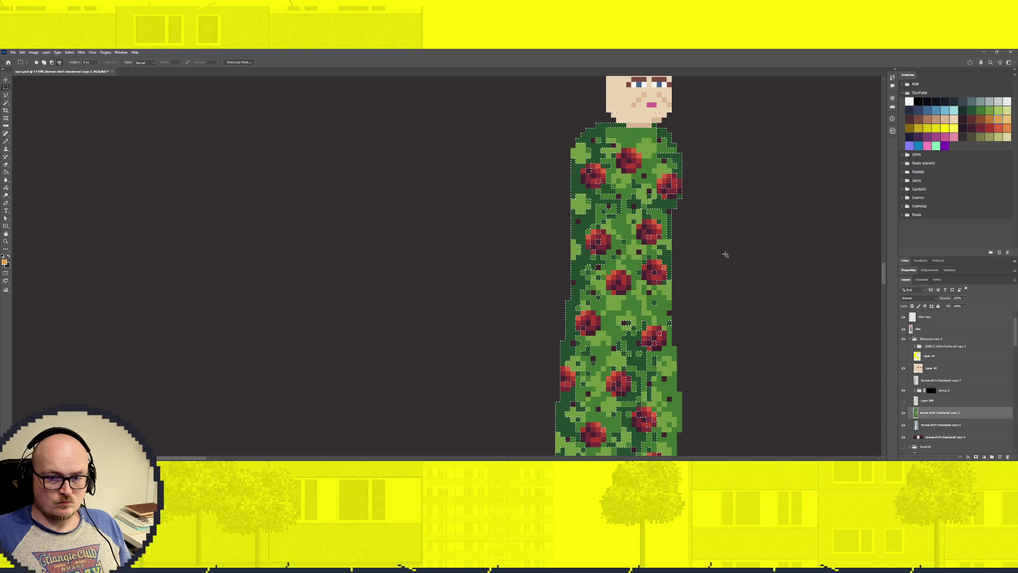
click(904, 381)
click(903, 380)
key(b)
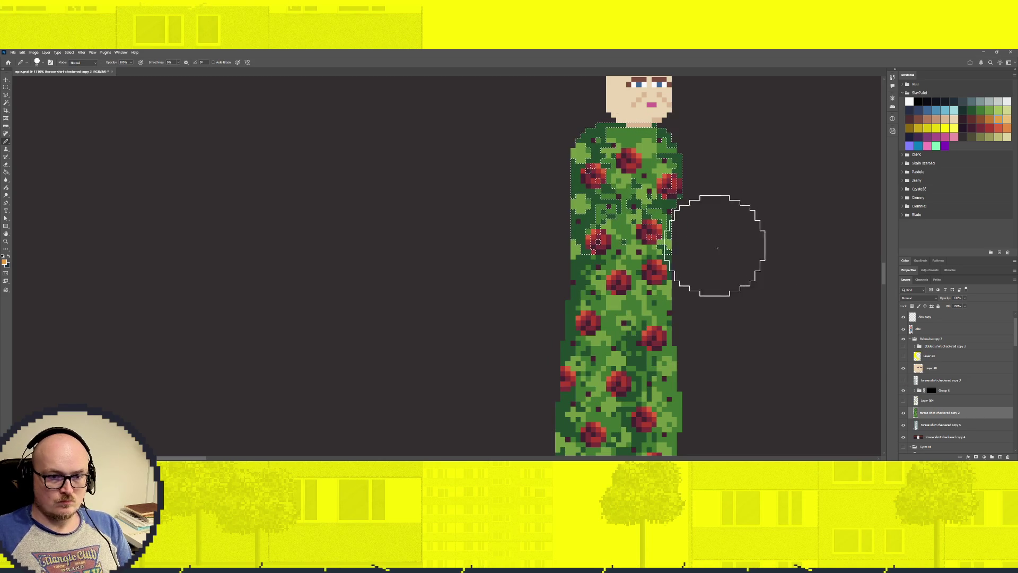
drag(705, 250, 664, 244)
key(ctrl+d)
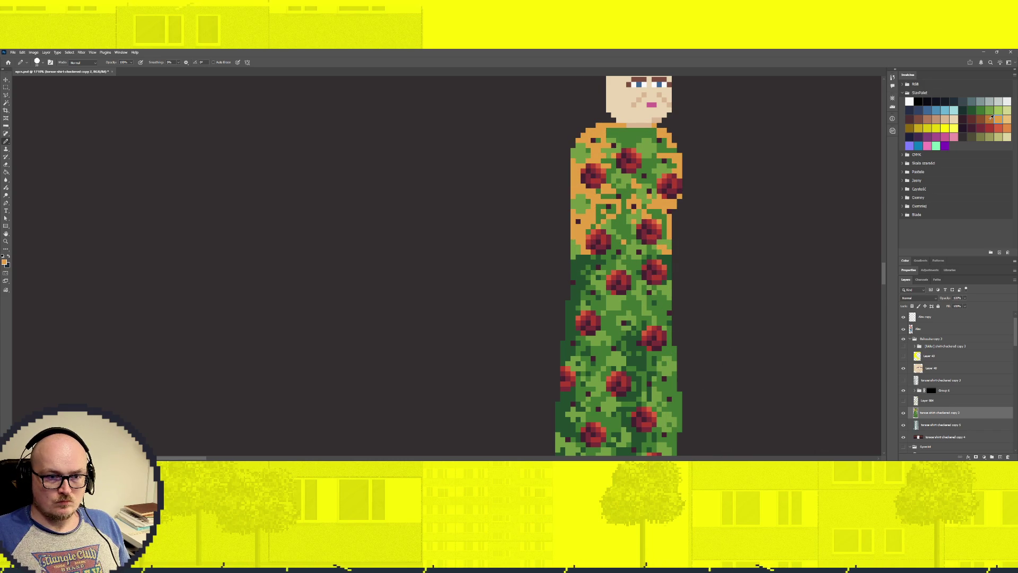
Pick an orange colour, select the light-green upper-torso pixels, and paint them orange.
click(990, 119)
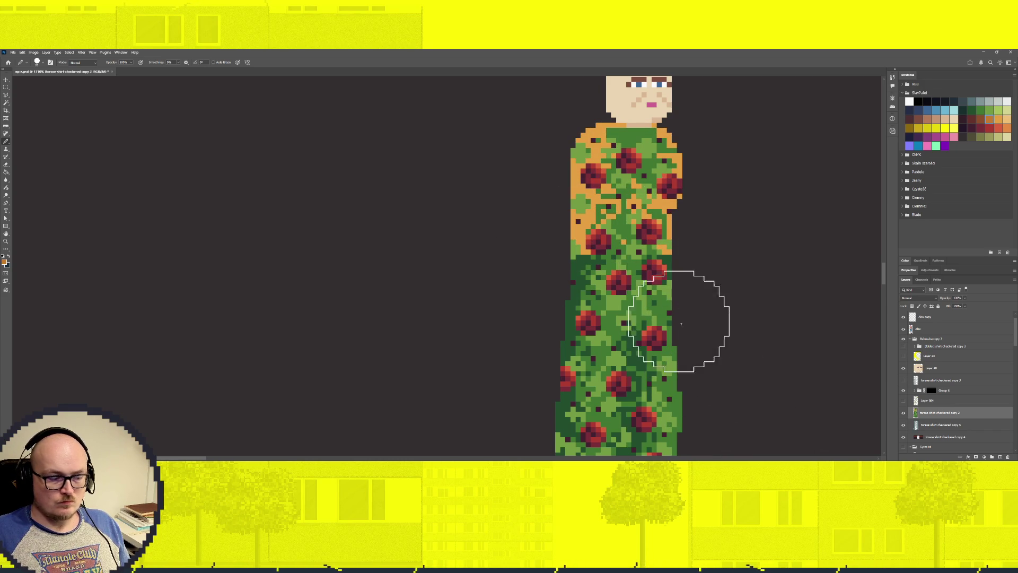
key(e)
key(w)
click(622, 226)
key(m)
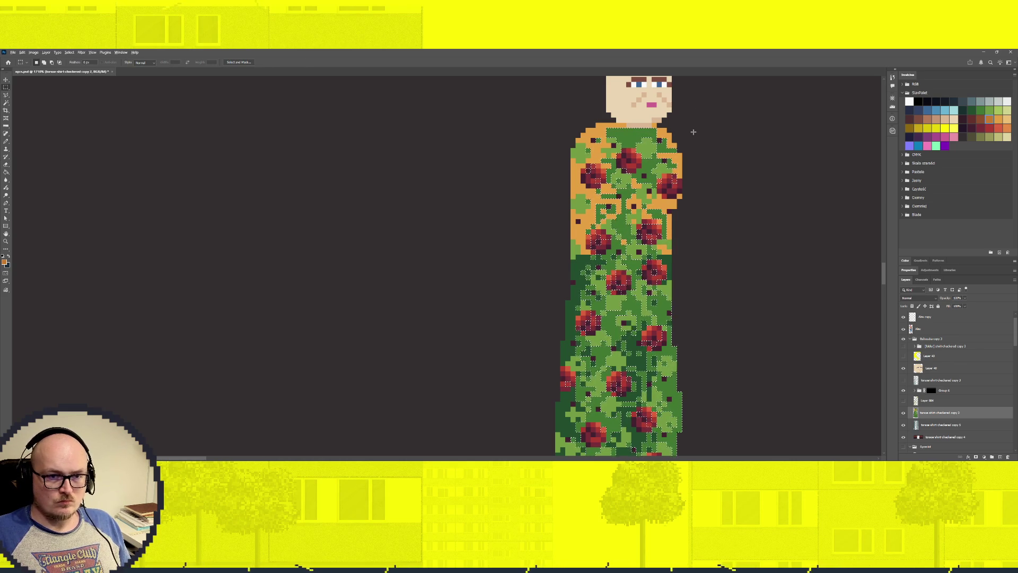
drag(717, 109, 517, 253)
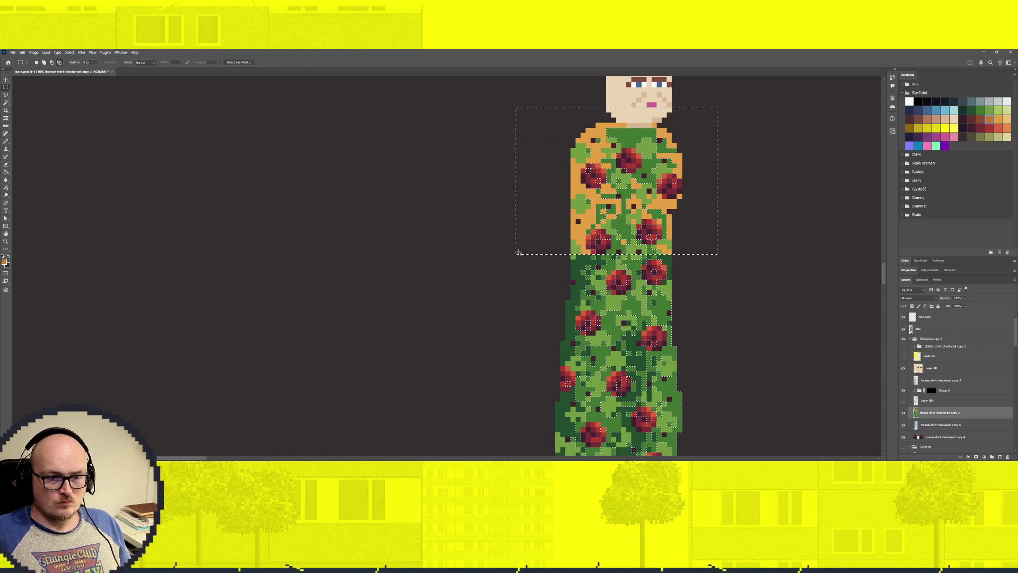
key(b)
drag(682, 170, 711, 275)
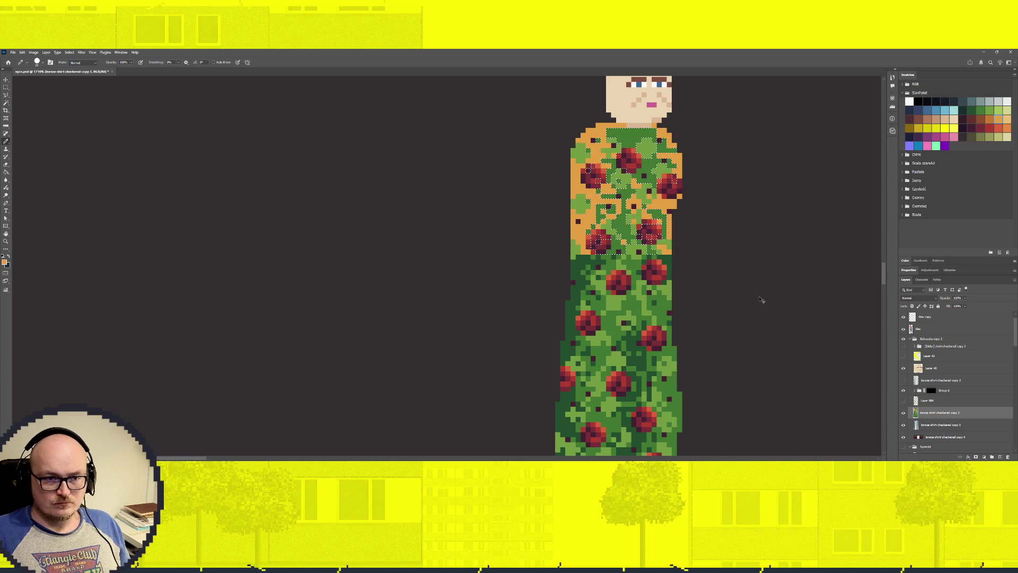
key(w)
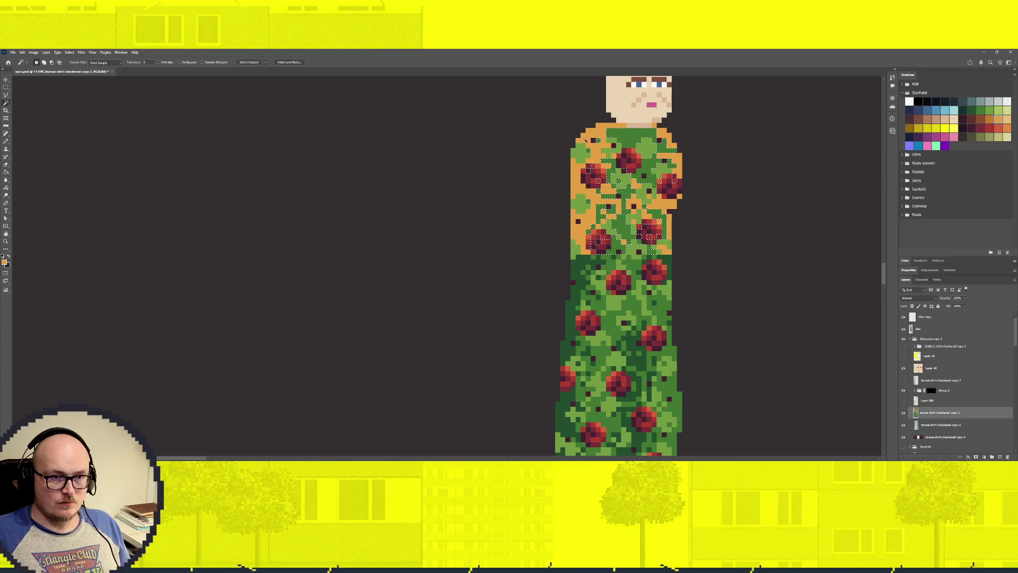
Fill the rectangular torso selection with a darker orange, then deselect.
key(m)
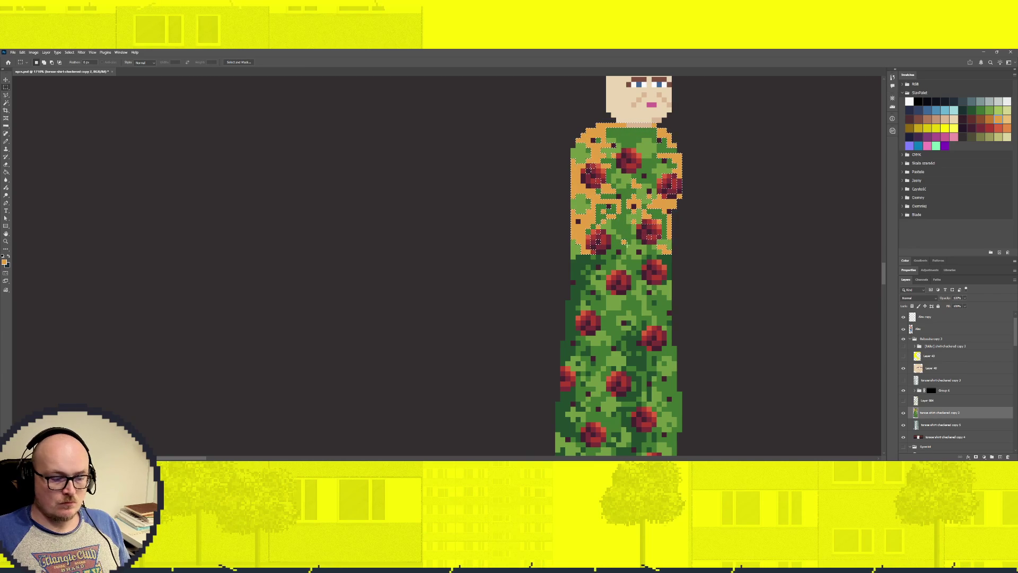
key(b)
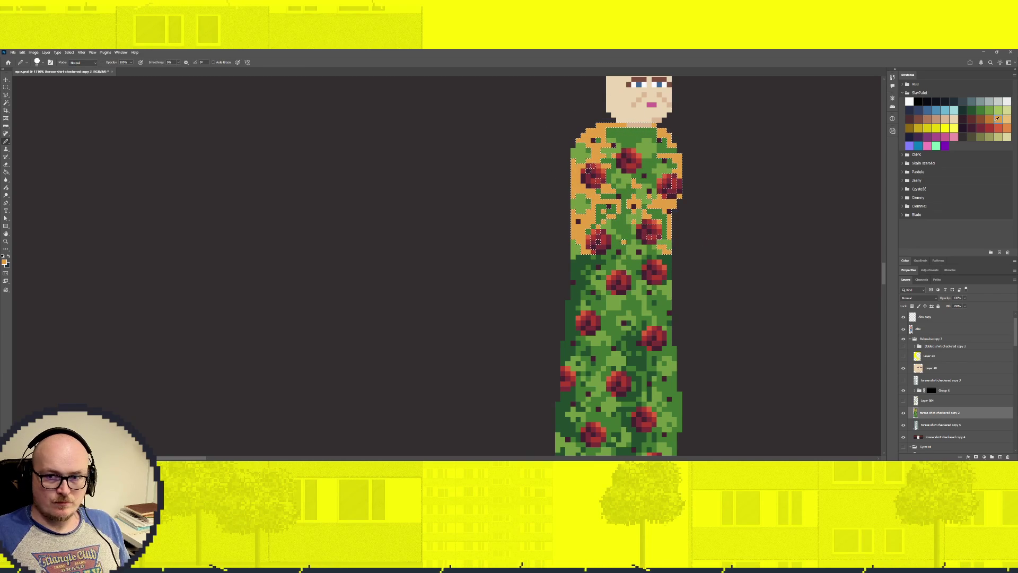
click(990, 117)
key(alt+BackSpace)
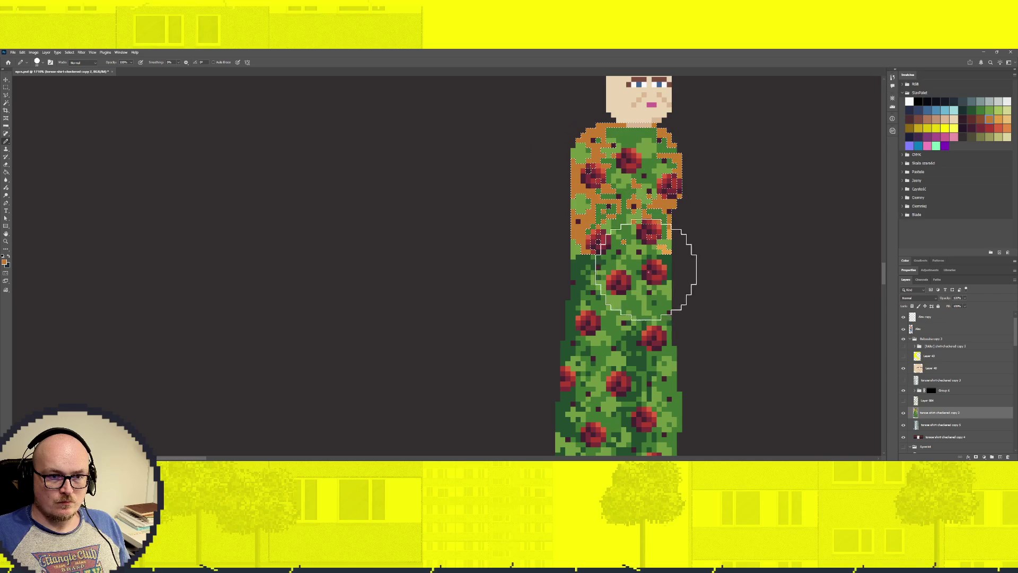
key(ctrl+d)
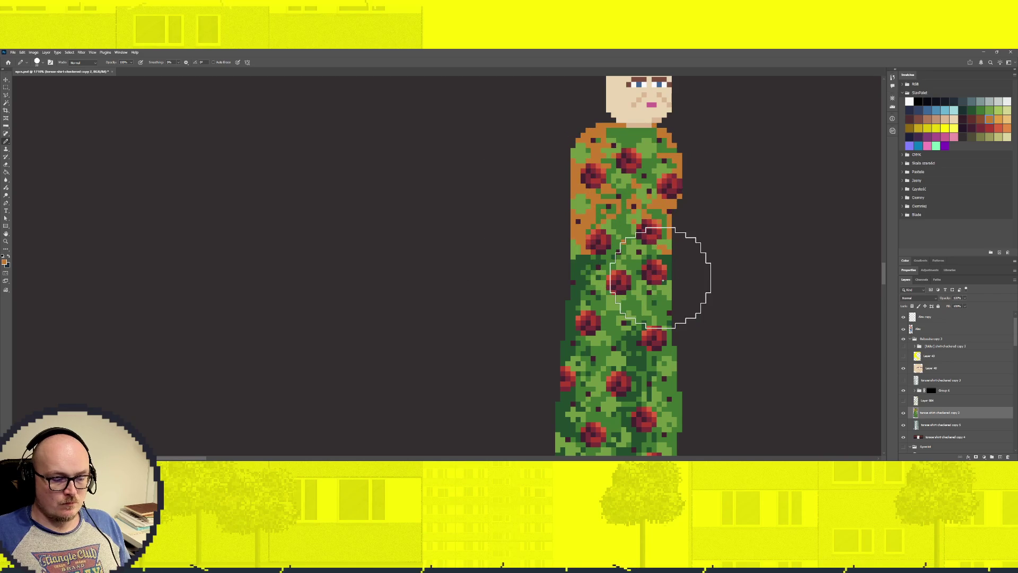
Select the shirt's light-green pixels, limit them to the upper torso, and paint them orange.
key(w)
click(626, 137)
key(m)
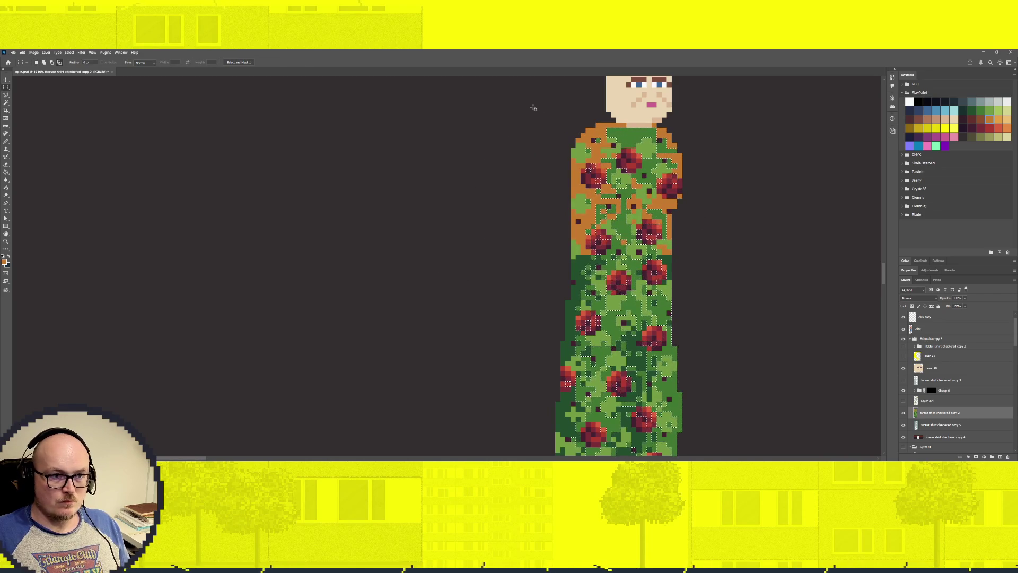
drag(535, 96, 734, 254)
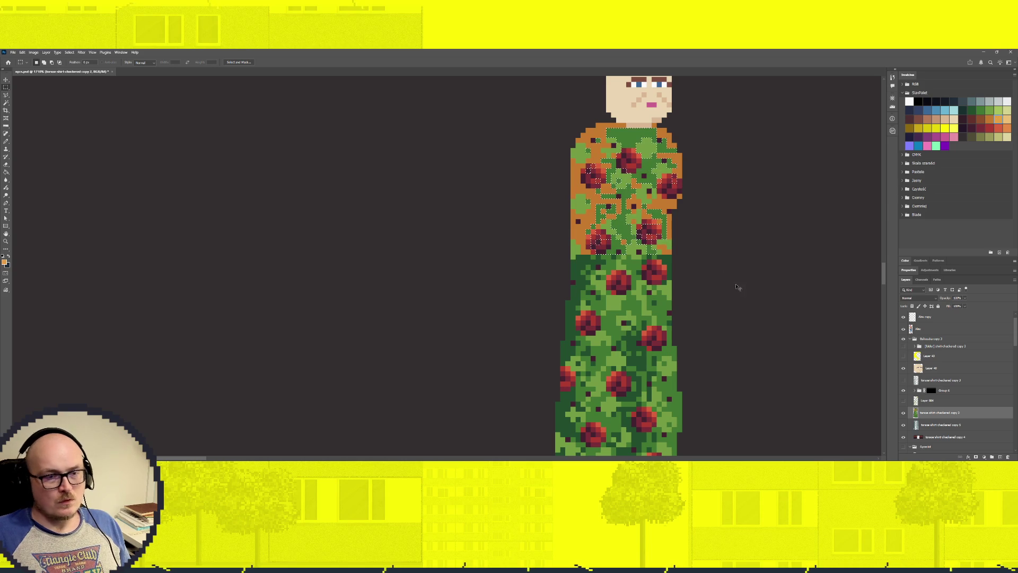
key(b)
drag(568, 229, 636, 159)
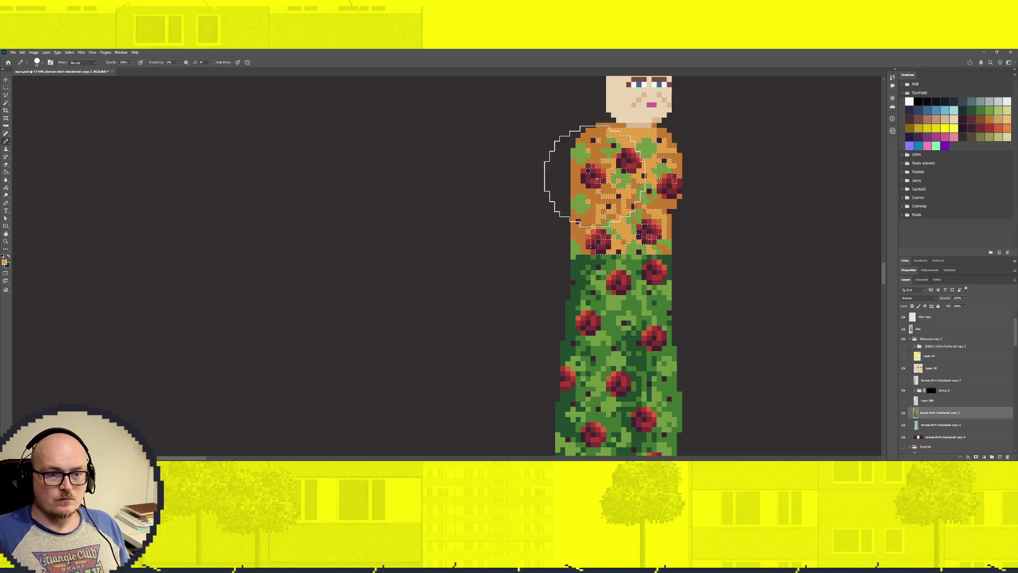
key(ctrl+d)
Repaint the remaining green pixels on the upper torso light tan.
key(w)
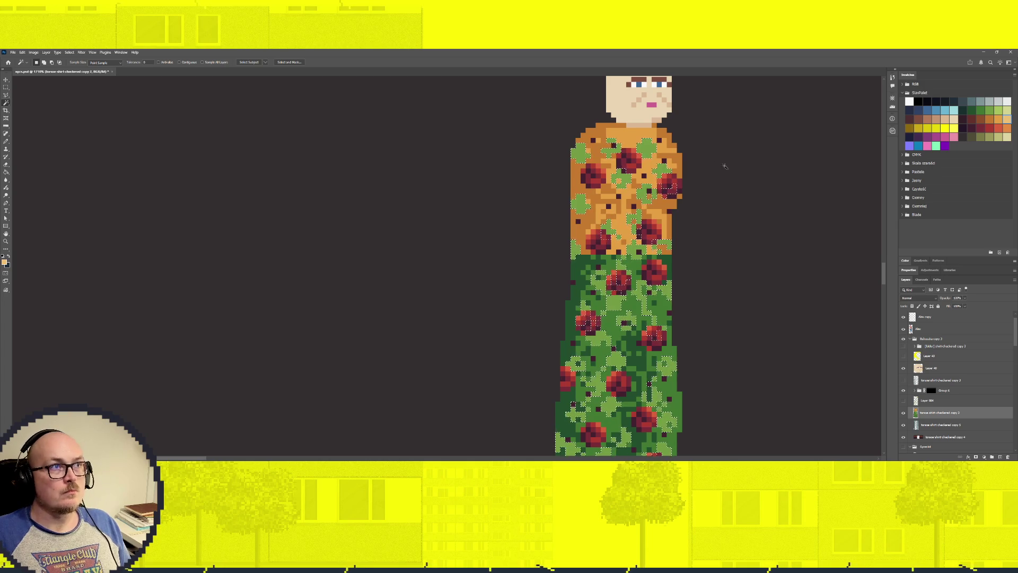
key(m)
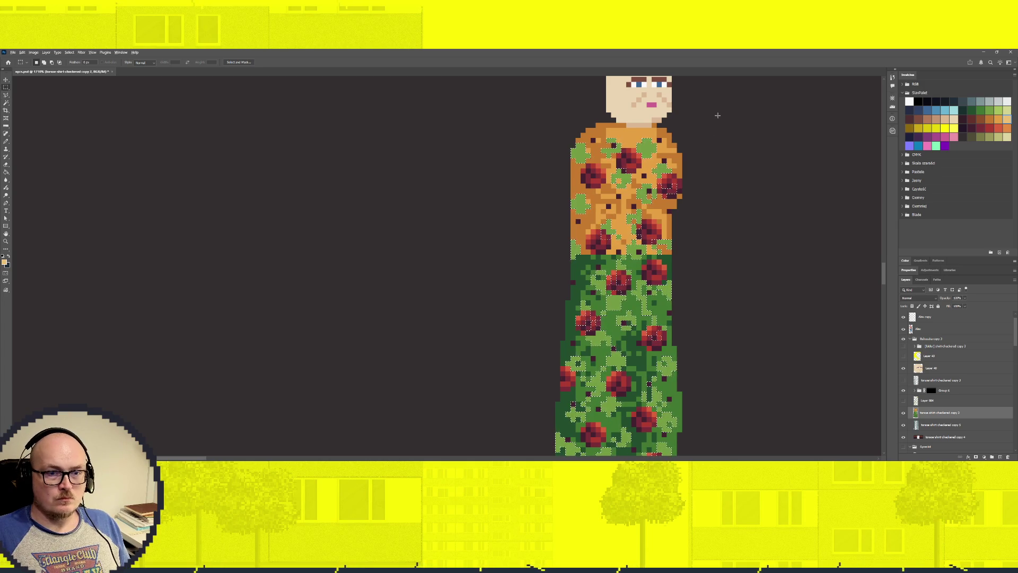
drag(722, 105, 520, 250)
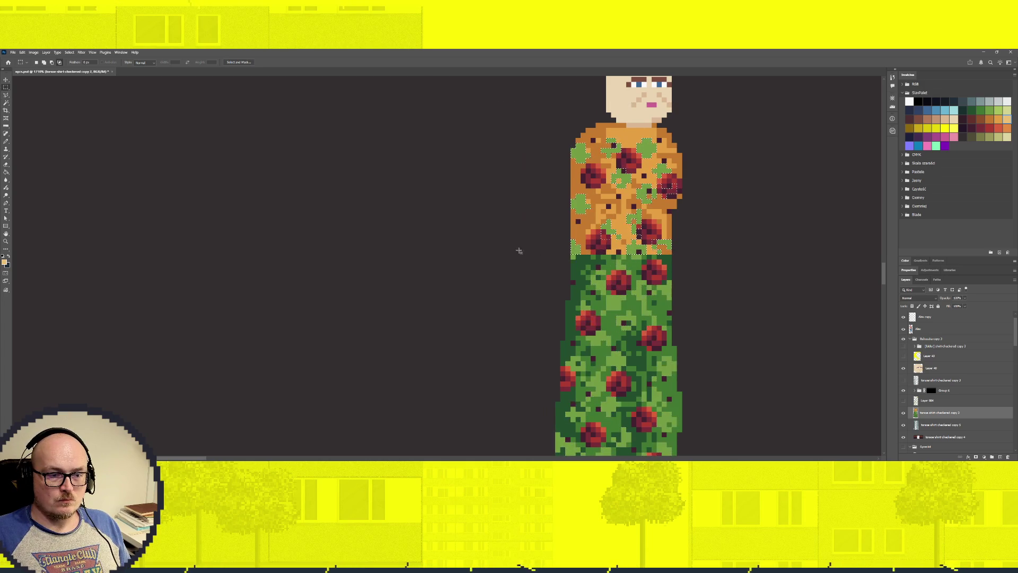
key(b)
drag(578, 153, 658, 233)
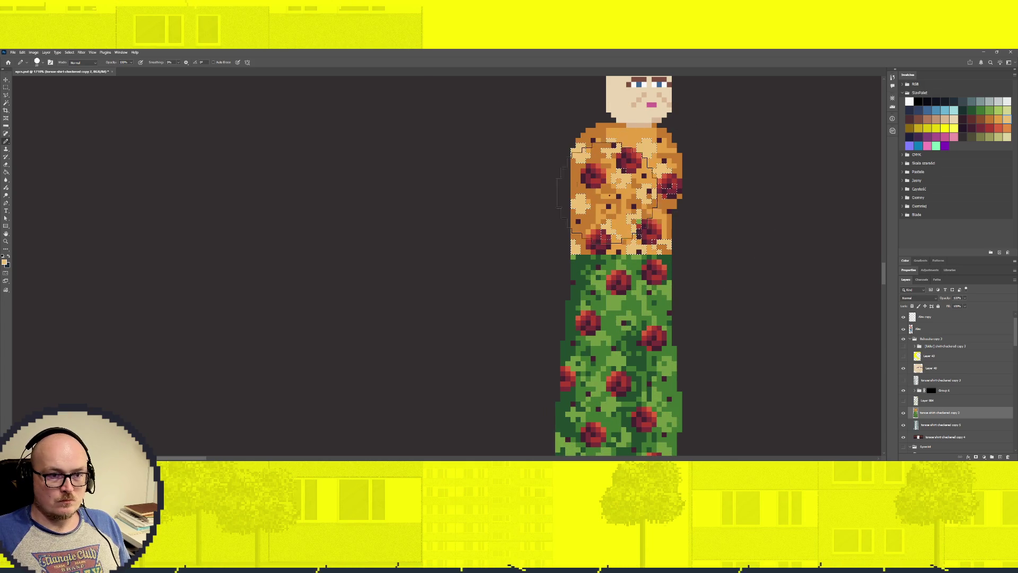
key(ctrl+d)
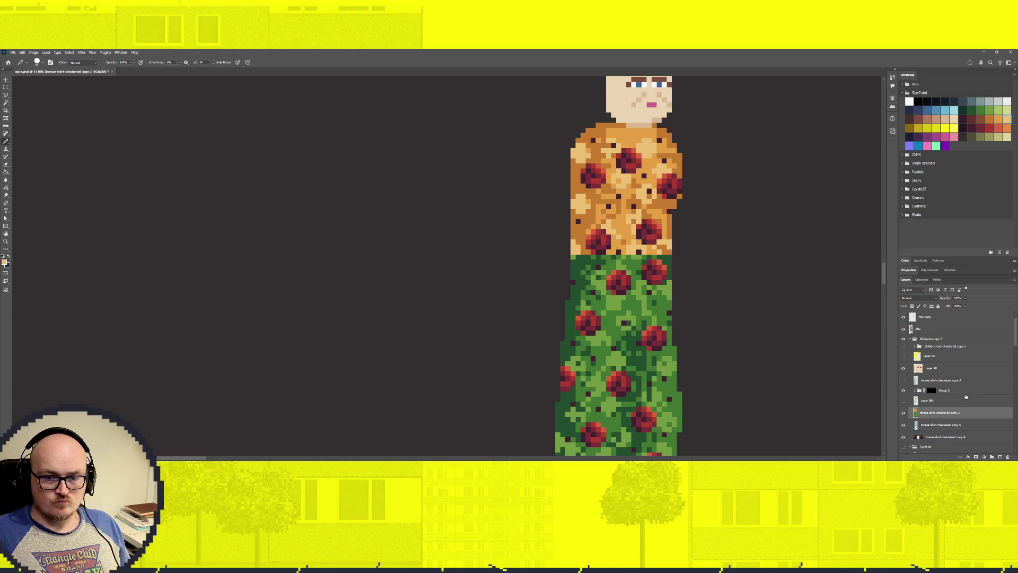
Preview Layer 86, expand Group 6 and make Layer 885 active with the Eraser.
click(903, 401)
click(903, 402)
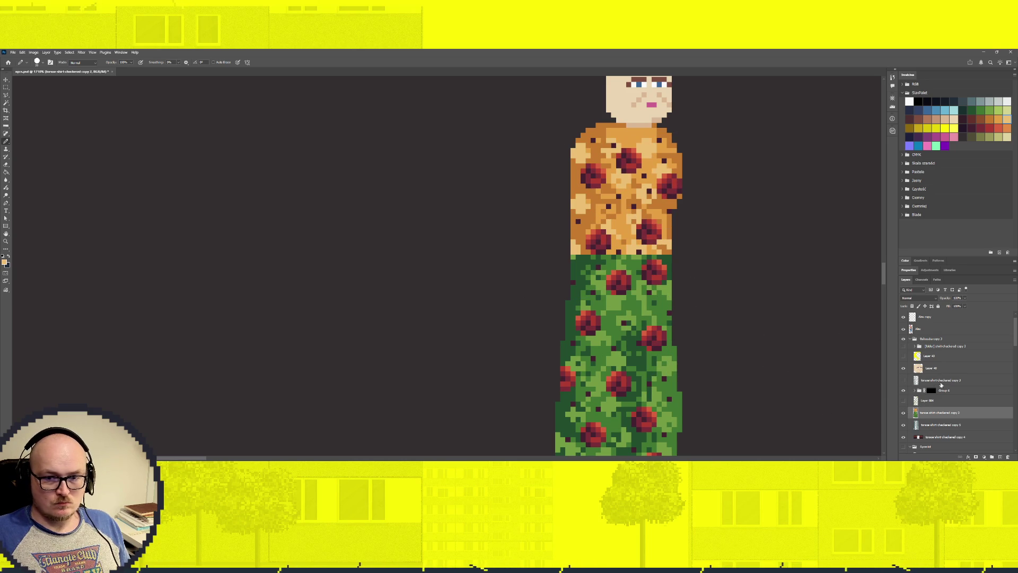
click(915, 391)
scroll(933, 382, down, 2)
click(947, 352)
key(e)
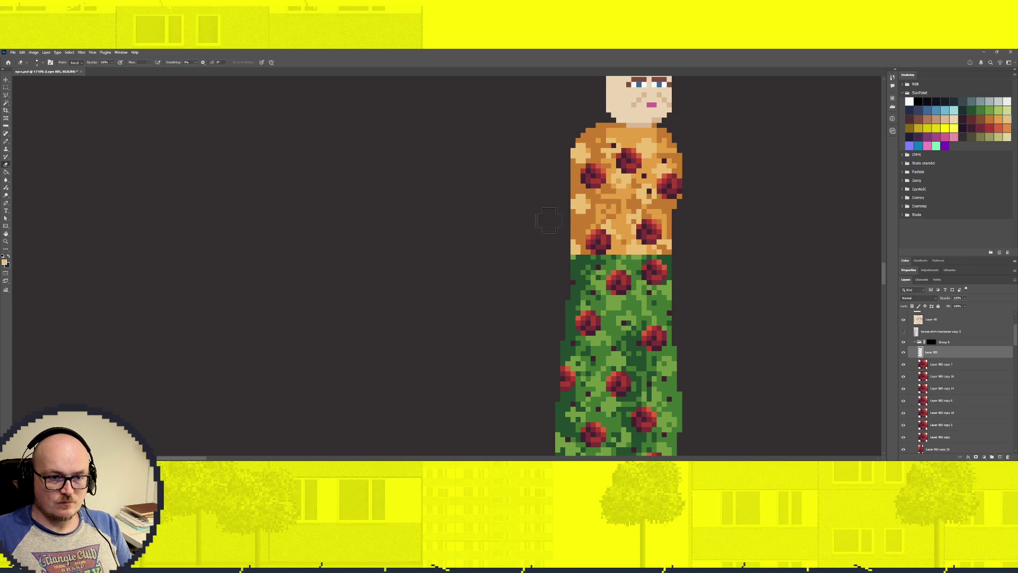
Show the grey coat and rose-patterned arm layers, then activate torso-shirt-checkered copy 3.
scroll(943, 366, up, 3)
scroll(943, 366, up, 2)
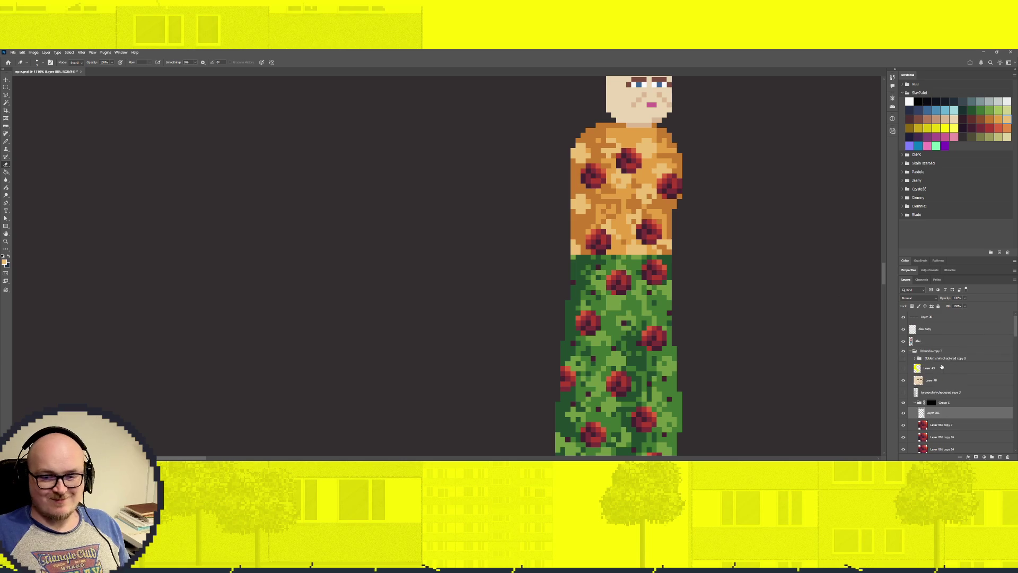
click(903, 393)
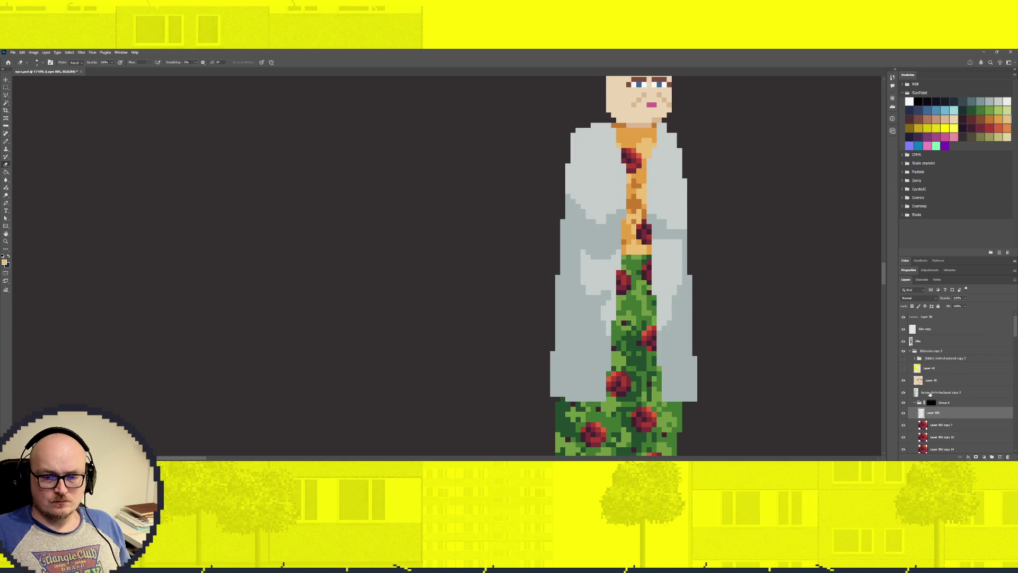
click(905, 359)
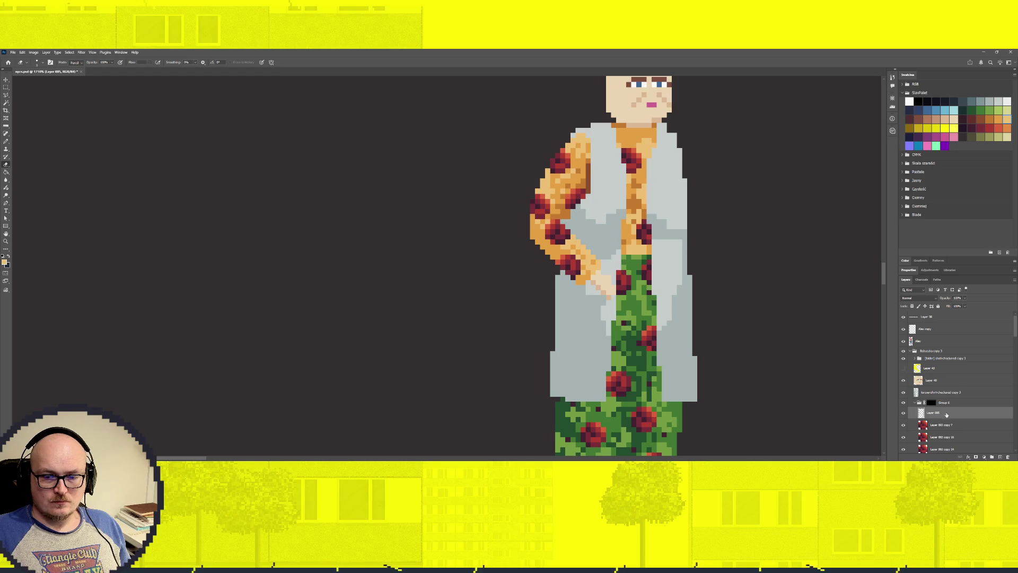
click(941, 393)
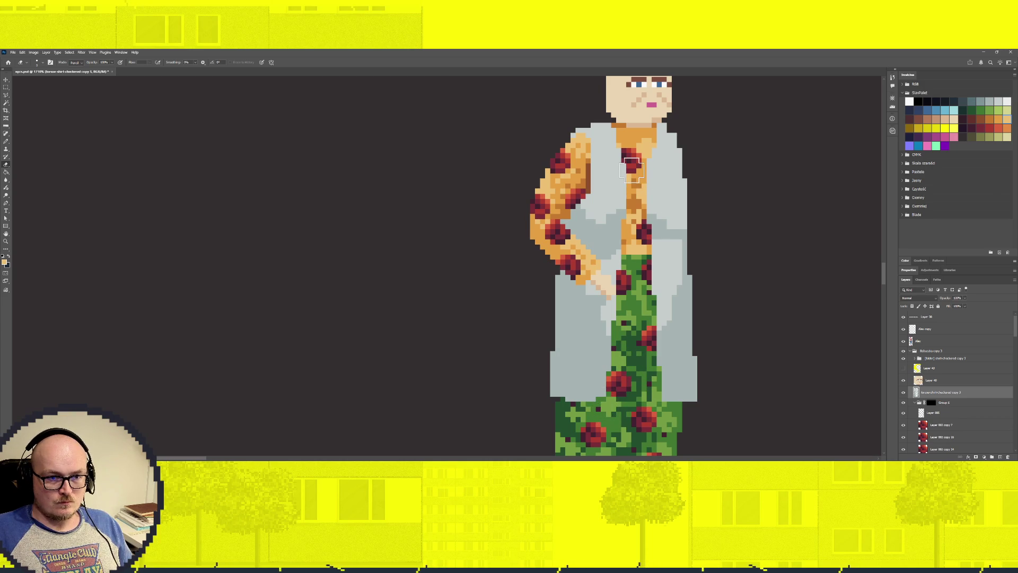
Undo the last coat edit and tidy the collar edges and shirt pattern along the coat.
key(ctrl+z)
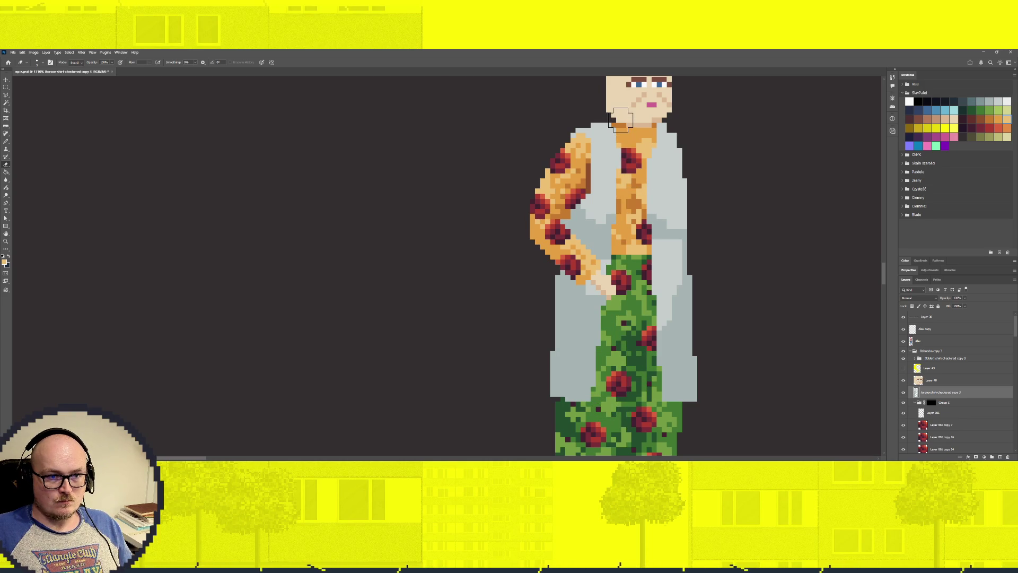
drag(615, 133, 617, 159)
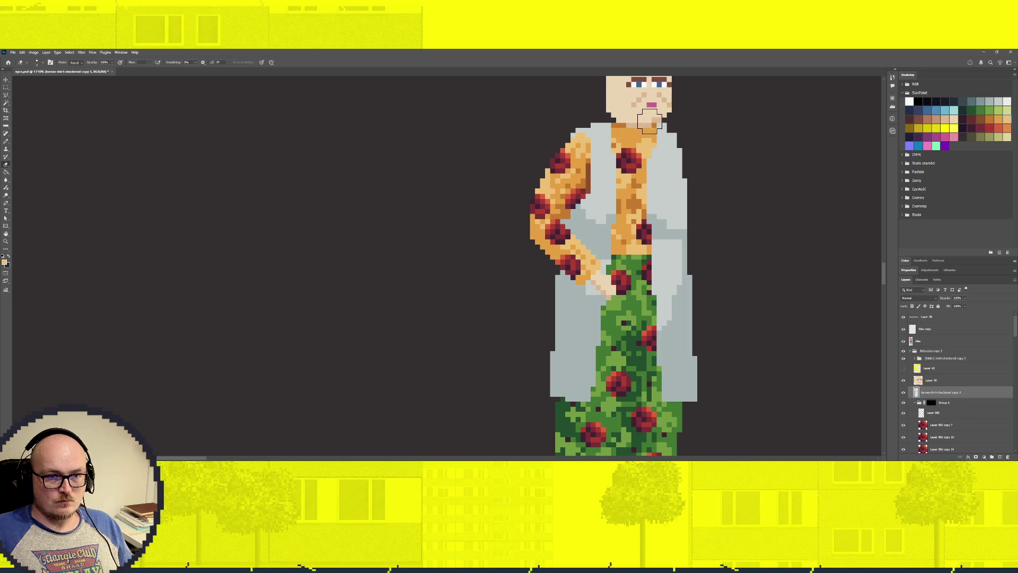
drag(659, 130, 643, 169)
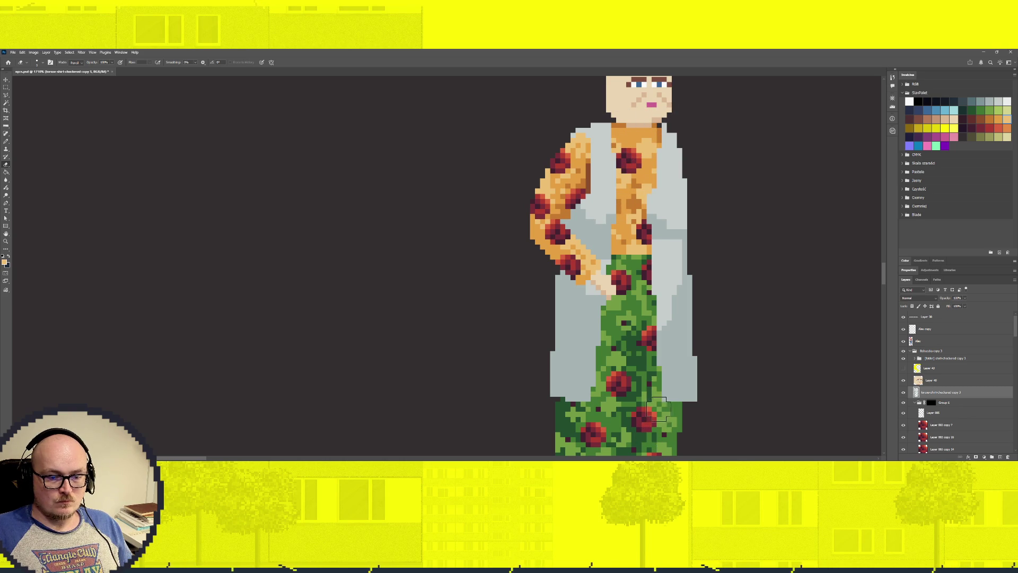
drag(649, 436, 660, 220)
Touch up the top with Pencil and Eraser, then sample the coat's light grey.
scroll(605, 193, down, 3)
scroll(605, 193, down, 2)
scroll(605, 193, up, 3)
scroll(606, 193, up, 2)
scroll(648, 284, up, 2)
key(b)
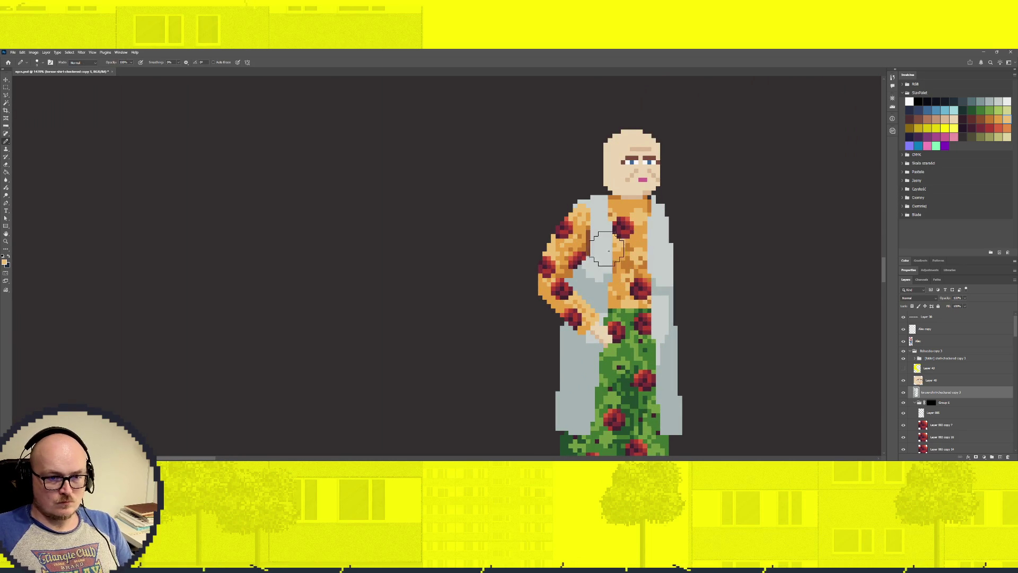
key(e)
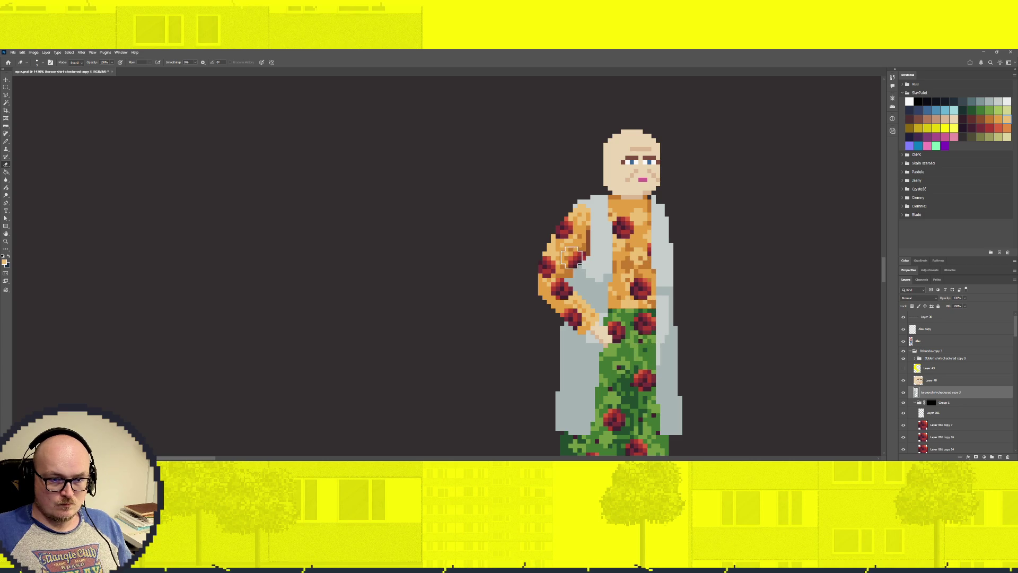
key(b)
alt+click(599, 240)
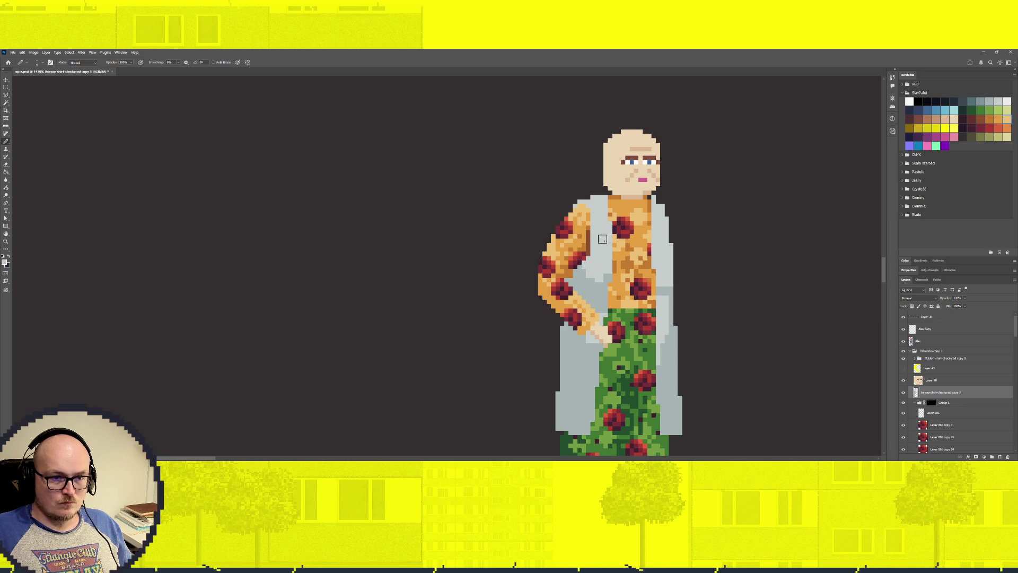
Add a few sampled light-grey pixels along the coat edge and load the coat layer's selection.
drag(599, 207, 609, 225)
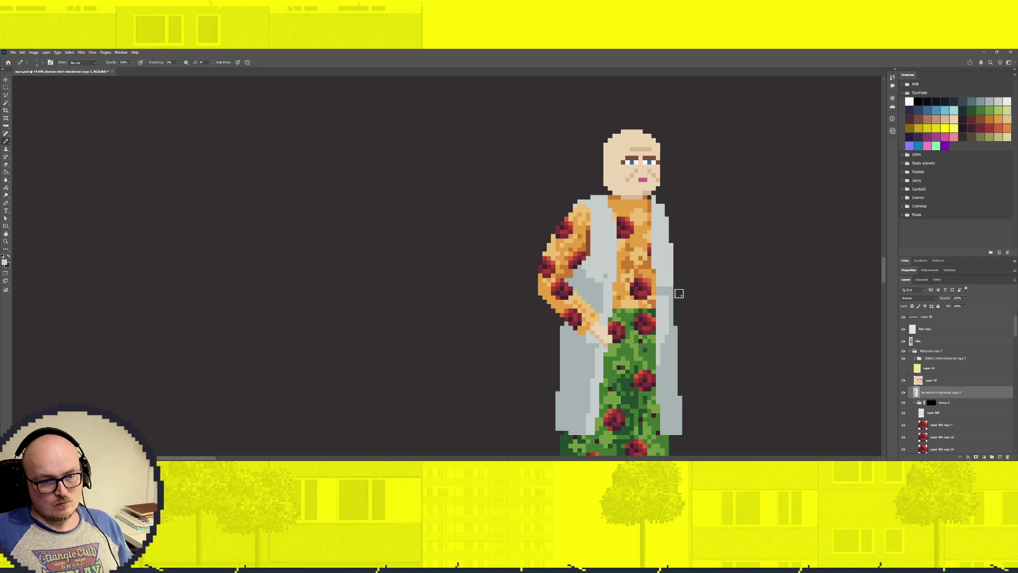
alt+click(599, 292)
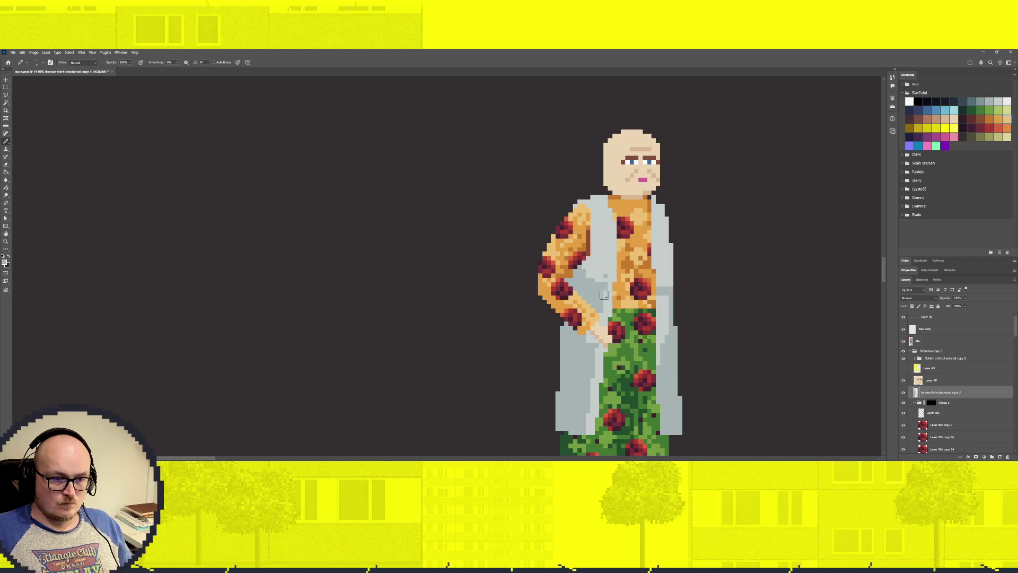
click(603, 273)
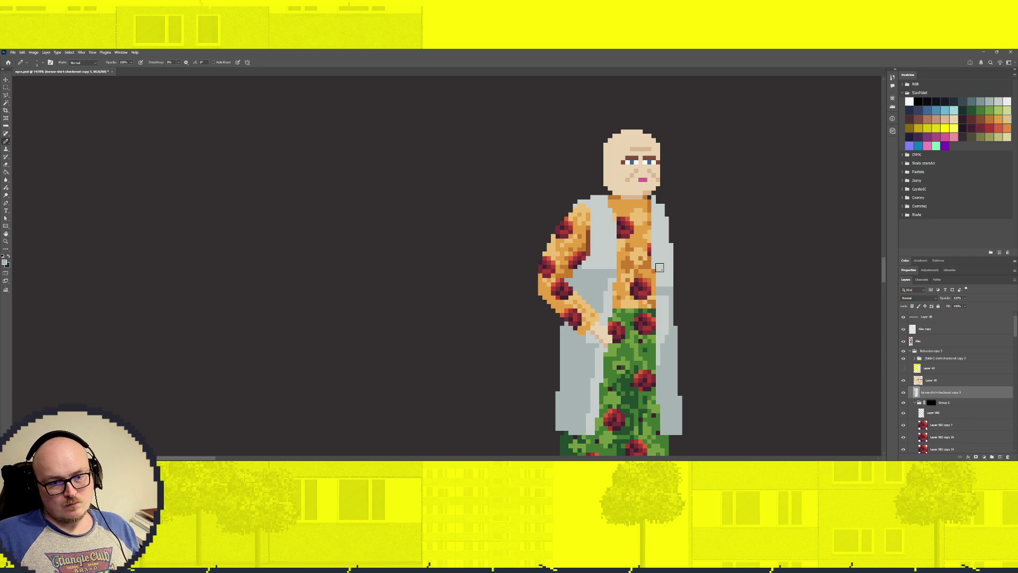
ctrl+click(916, 393)
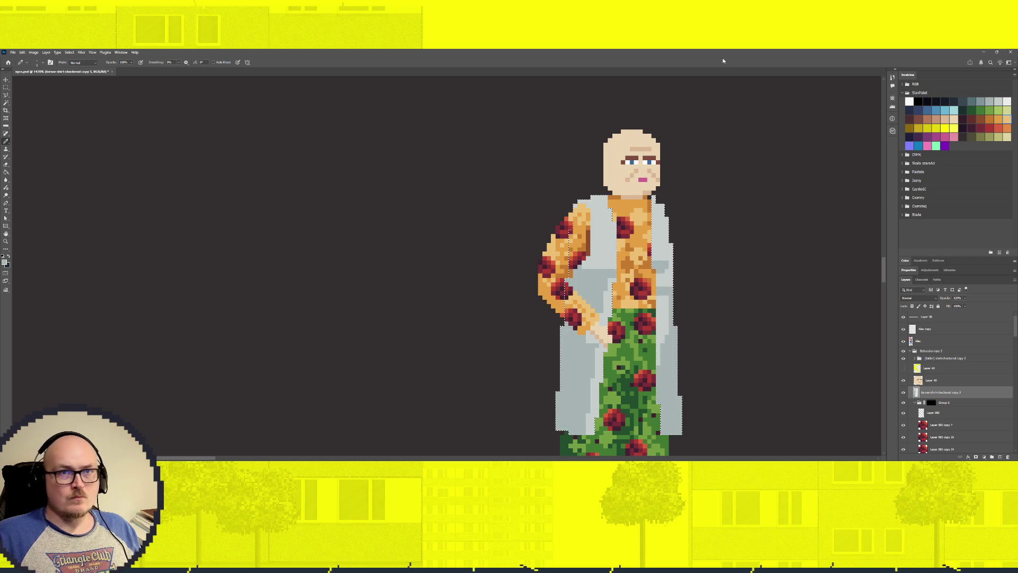
scroll(639, 276, down, 2)
Deselect, choose a brown swatch, and Magic Wand-select the grey coat pixels.
scroll(638, 274, up, 4)
scroll(639, 274, down, 3)
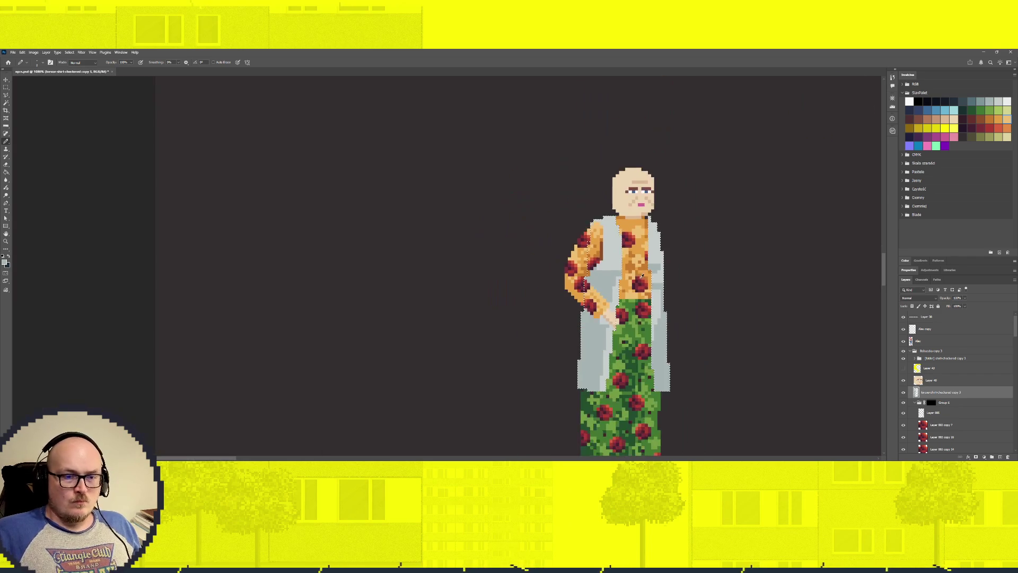
scroll(536, 264, down, 3)
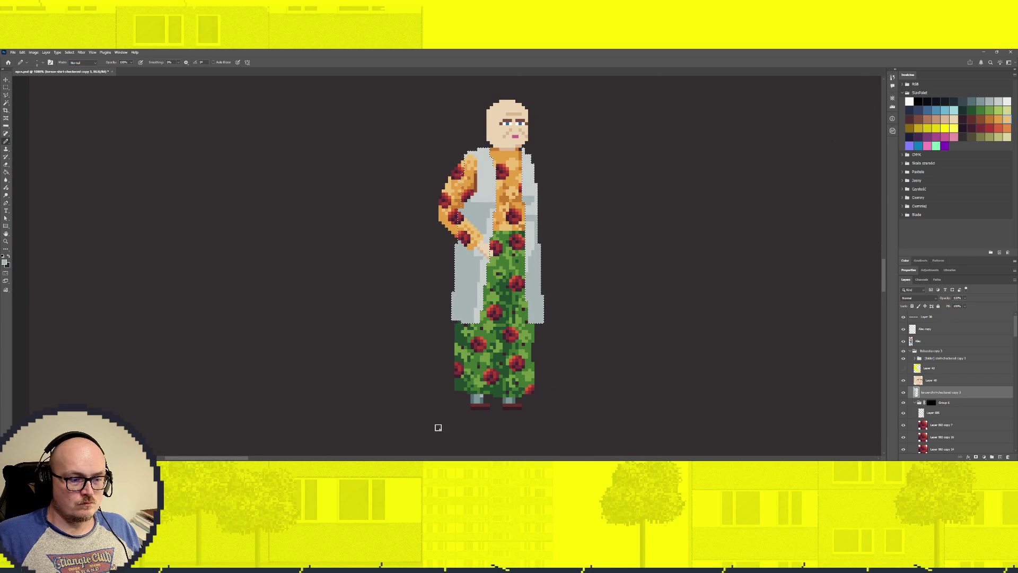
key(ctrl+d)
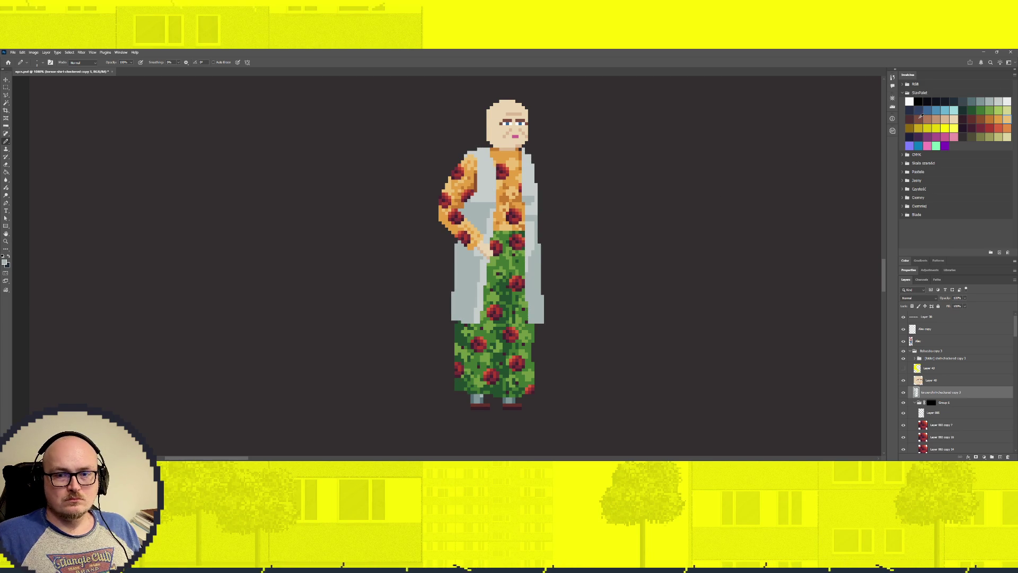
click(919, 119)
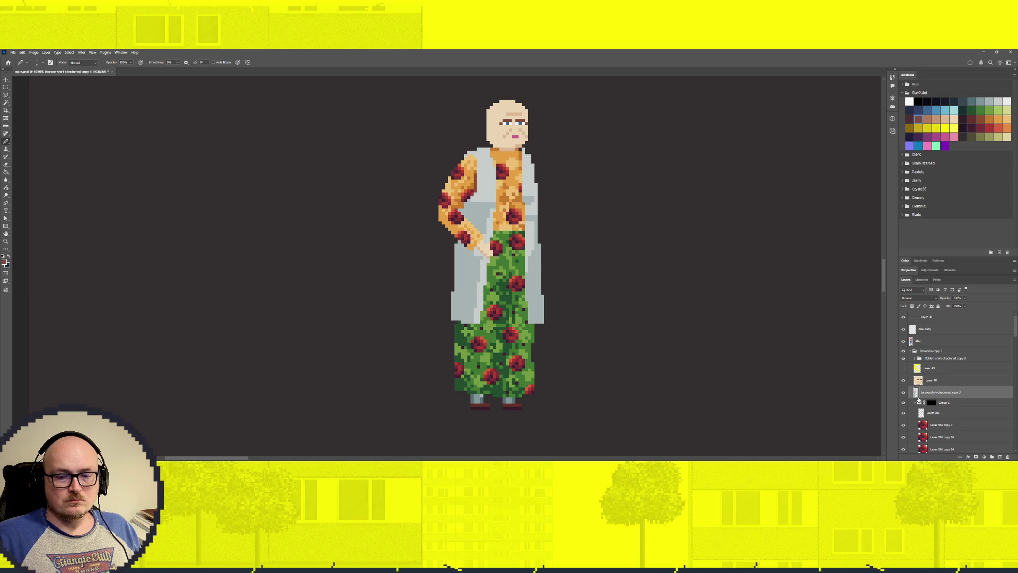
key(w)
click(479, 211)
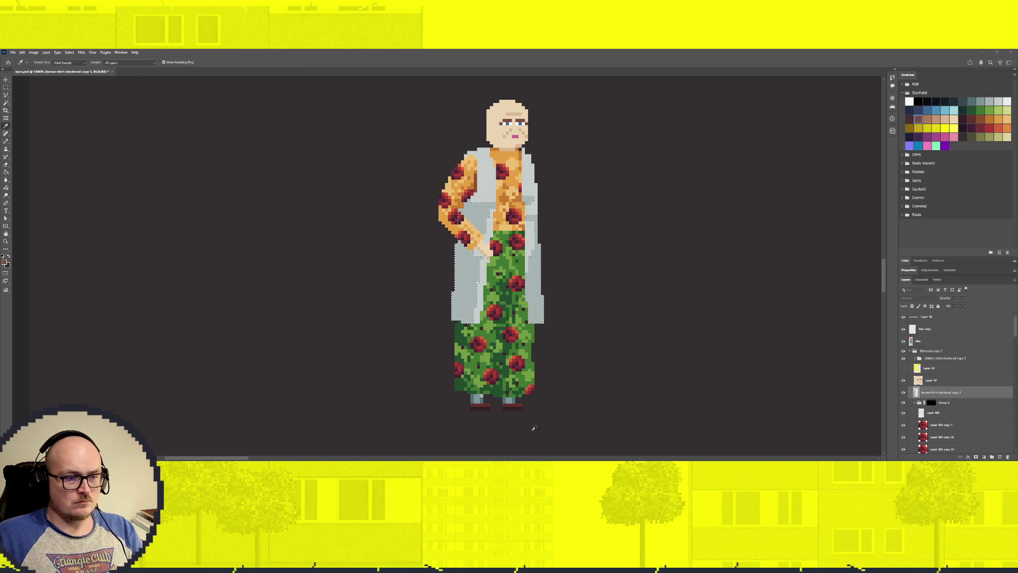
Fill the selected coat brown, trial bucket fills on four coat panels, then undo those fills.
key(alt+BackSpace)
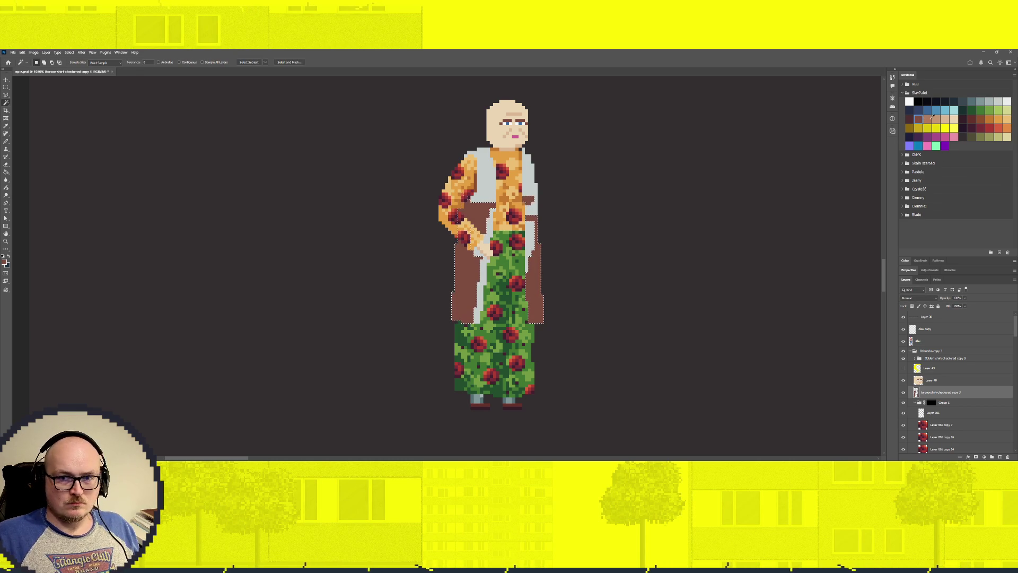
click(927, 119)
key(g)
click(487, 183)
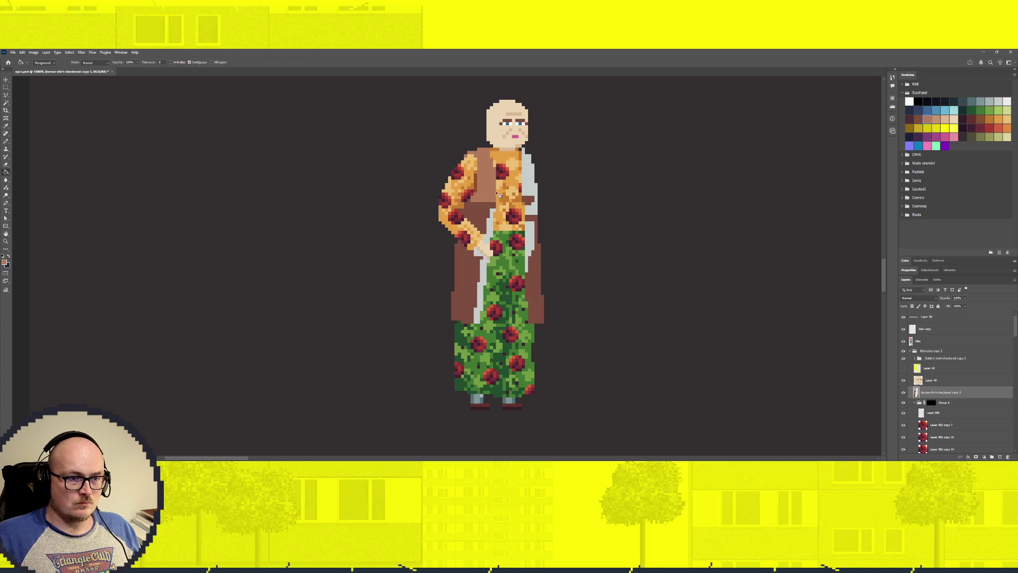
click(492, 232)
click(536, 184)
click(530, 246)
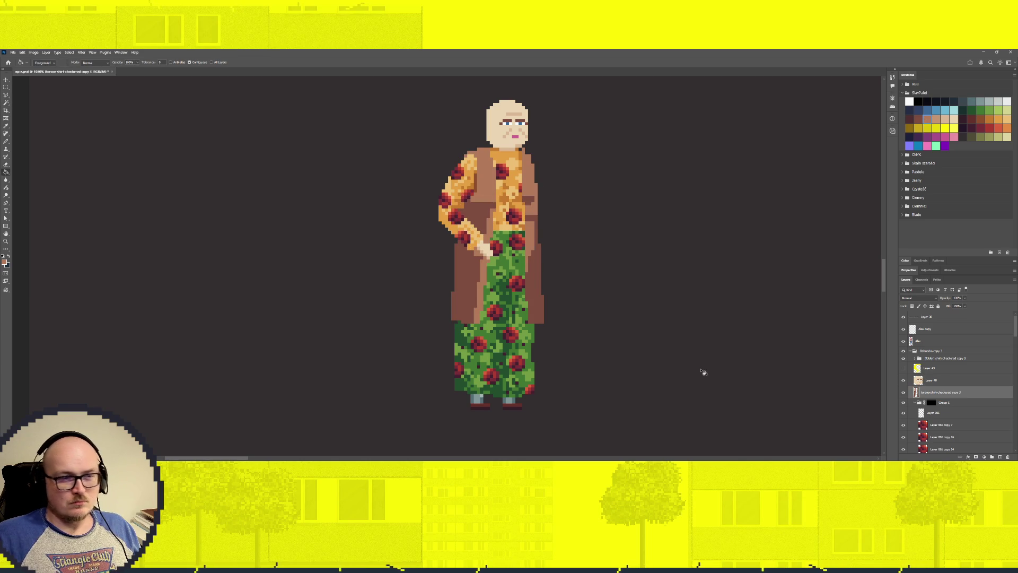
key(ctrl+z)
key(ctrl+z)
key(ctrl+z)
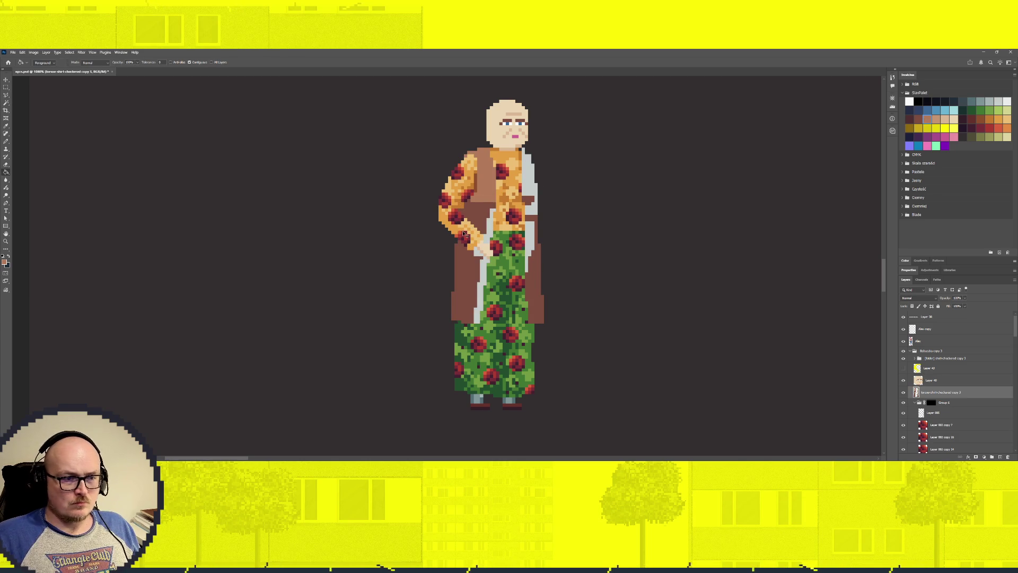
key(ctrl+z)
click(918, 119)
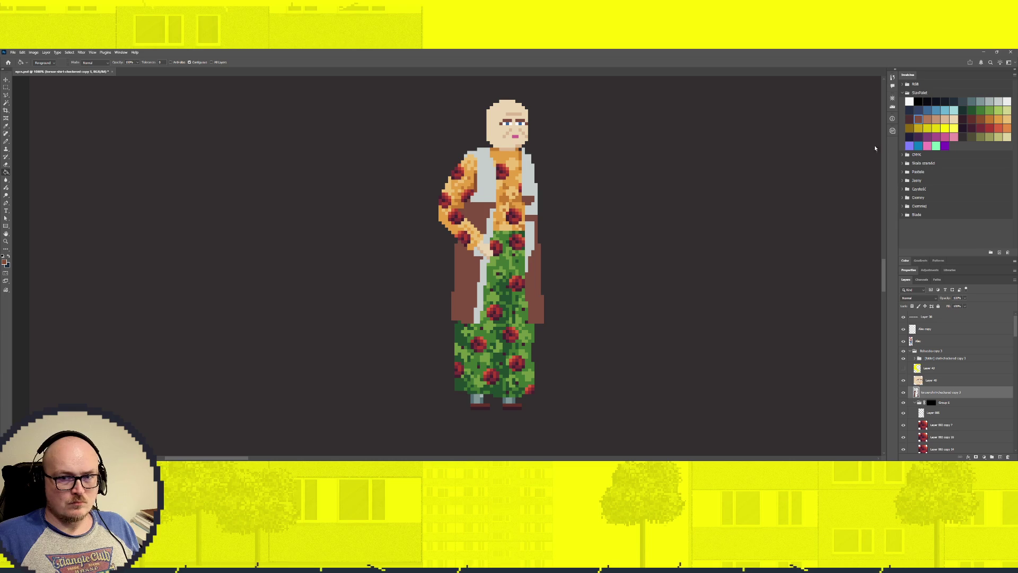
Draw a lighter-brown line down the chest's right edge and bucket-fill the strip above the skirt brown.
key(b)
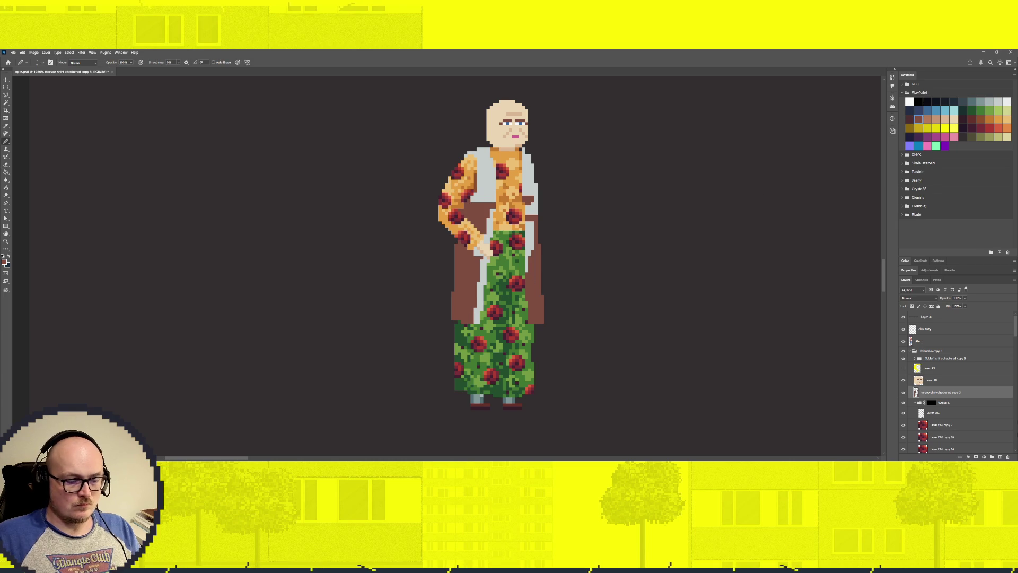
ctrl+click(917, 393)
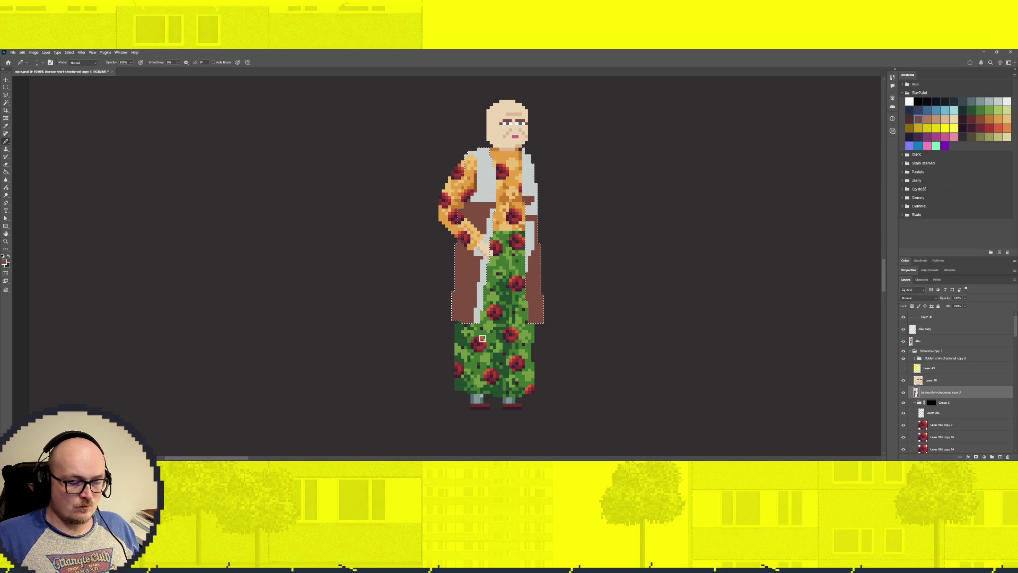
click(928, 119)
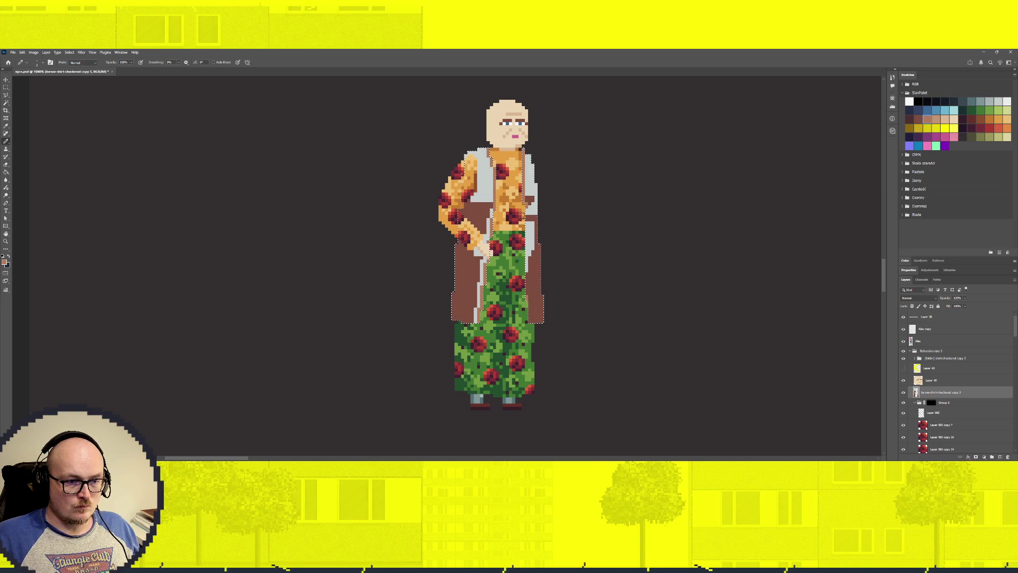
shift+click(524, 206)
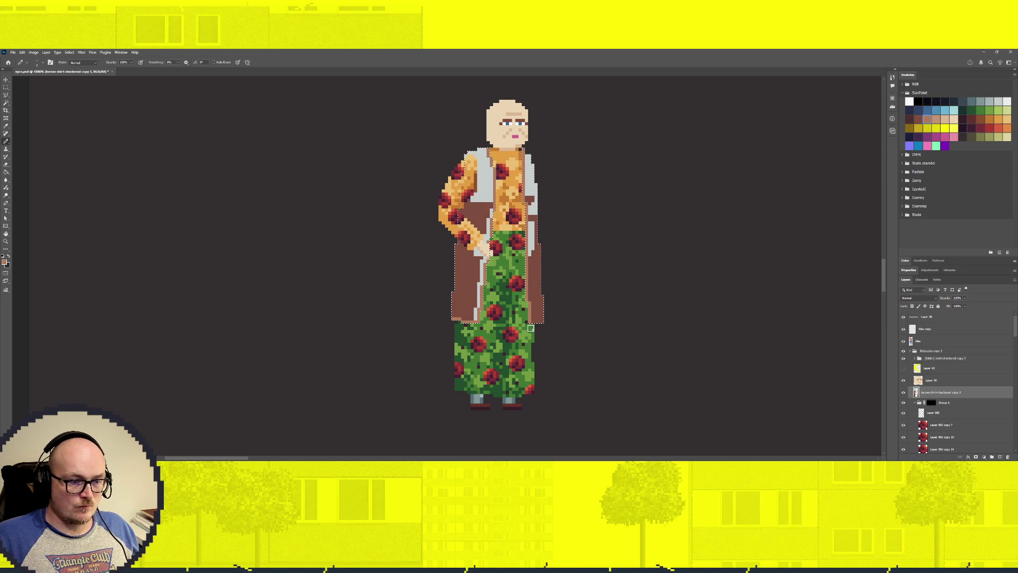
key(g)
click(483, 274)
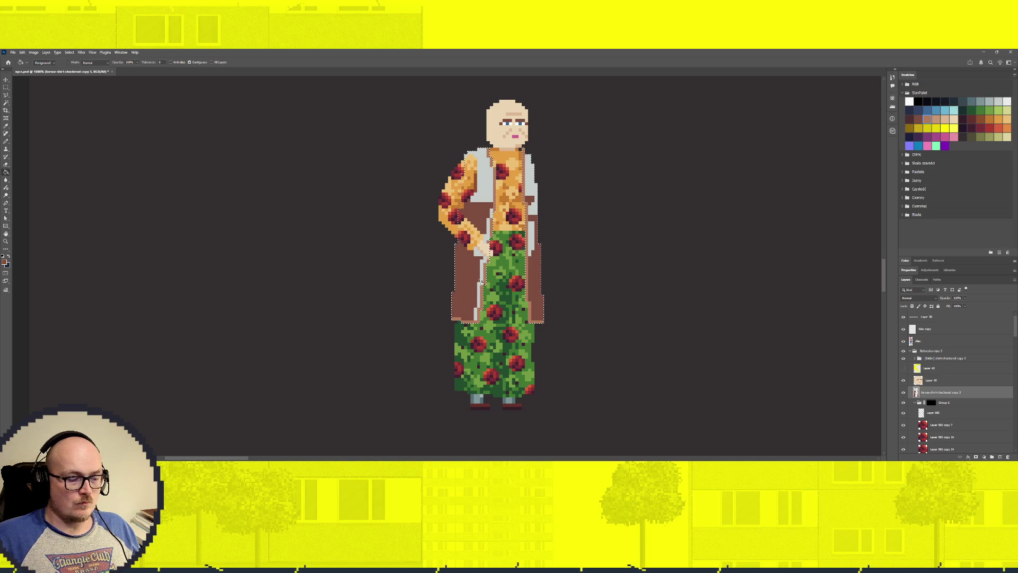
Bucket-fill the left and right grey lapels brown, then deselect the coat.
click(485, 195)
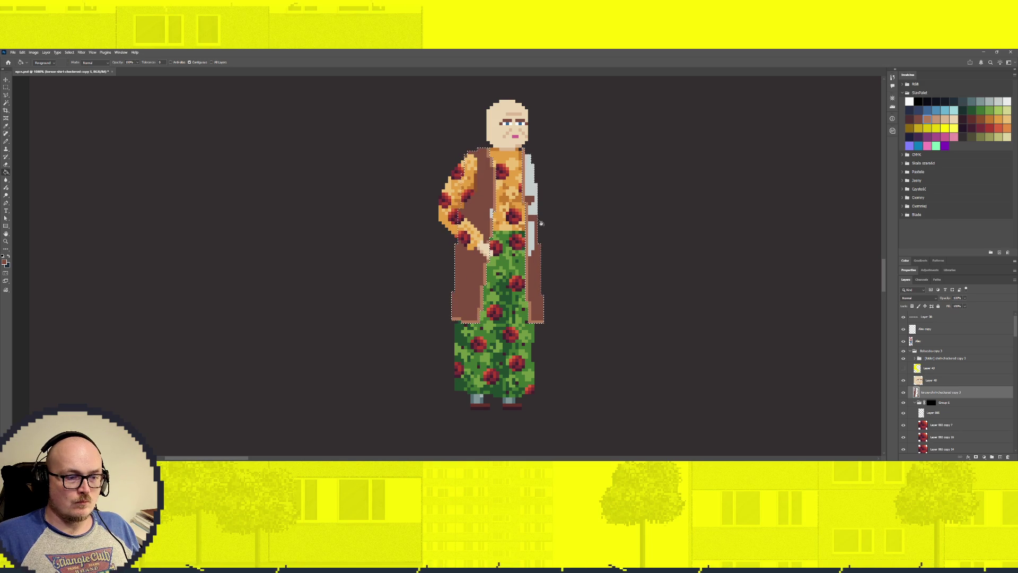
click(535, 187)
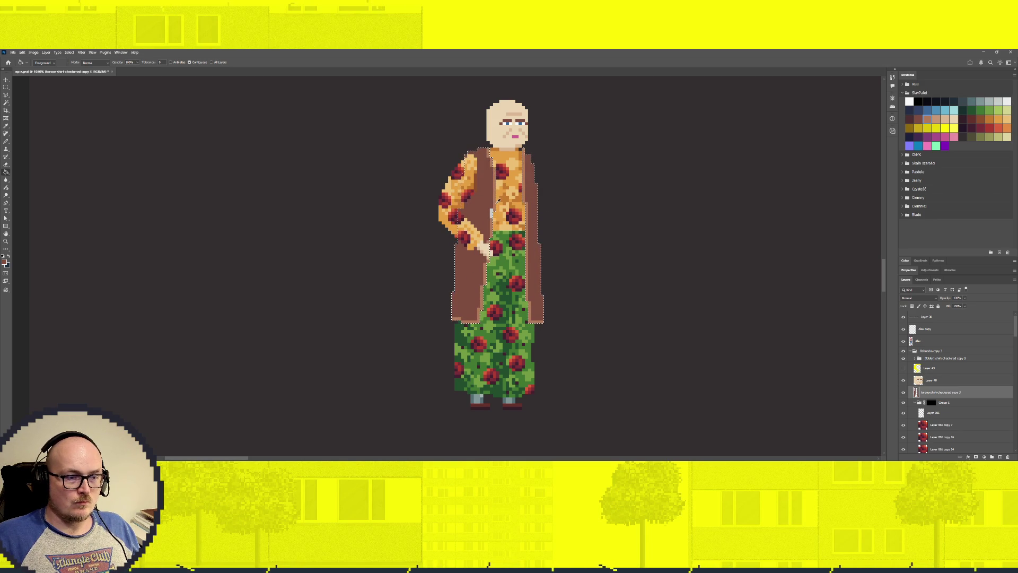
key(b)
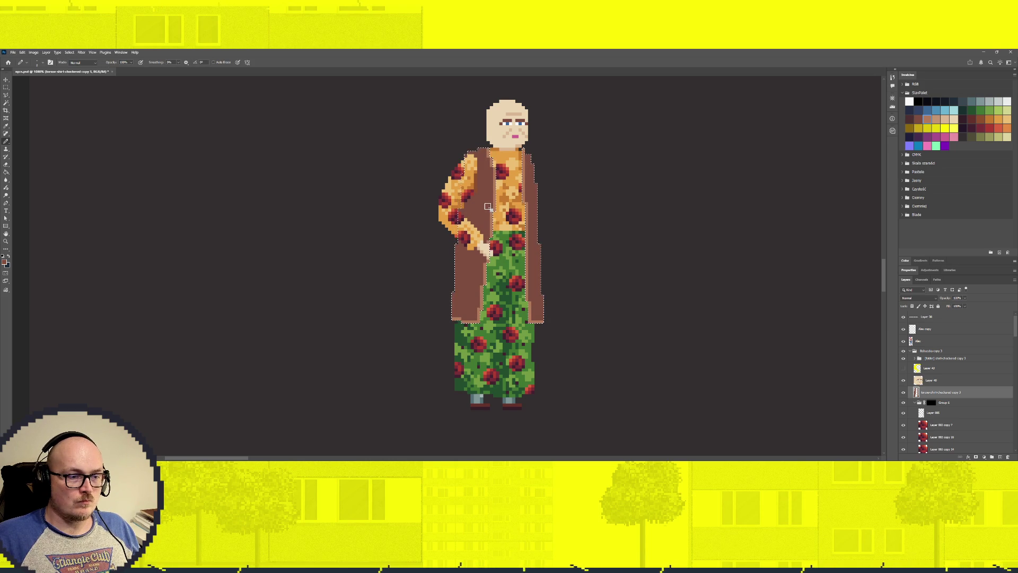
key(ctrl+d)
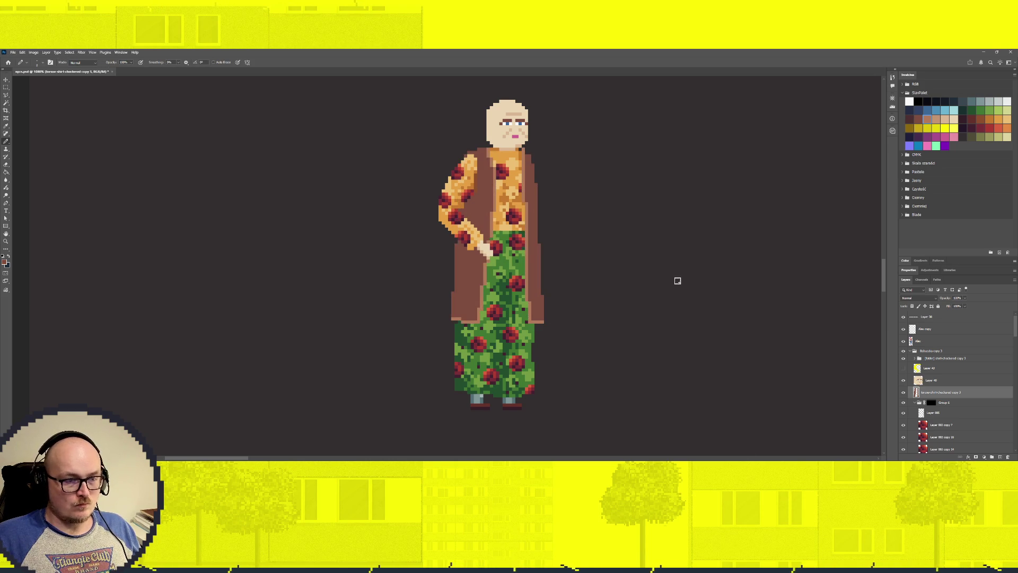
scroll(573, 325, down, 5)
scroll(582, 320, up, 3)
scroll(607, 334, up, 2)
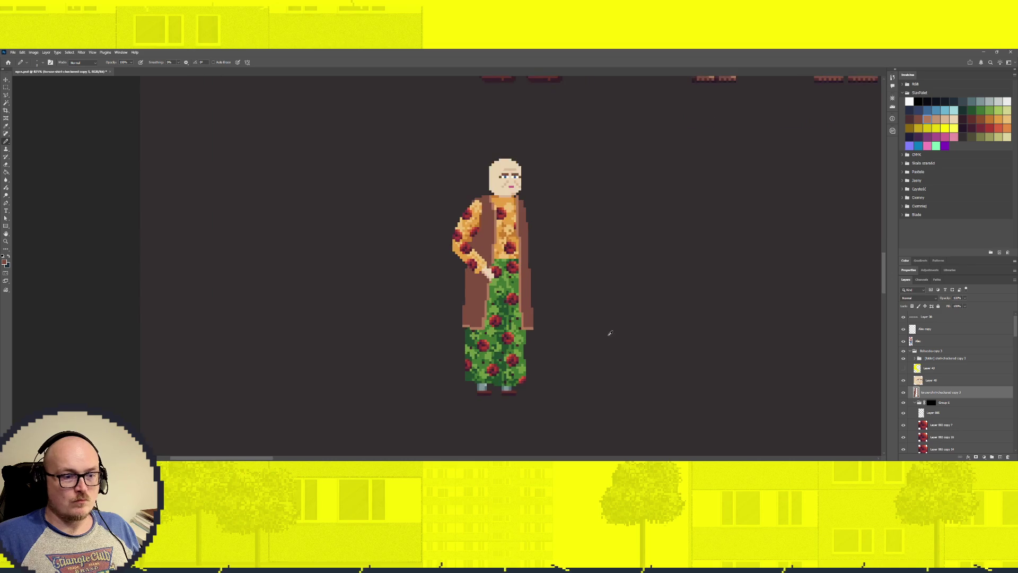
Set dark red-brown from the Swatches panel as the foreground colour.
scroll(666, 337, up, 2)
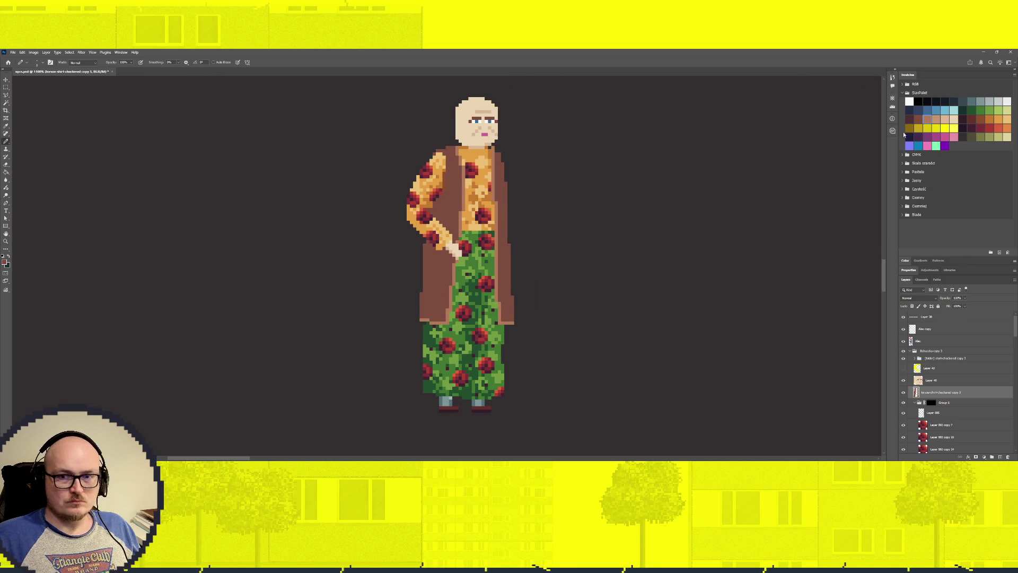
click(911, 117)
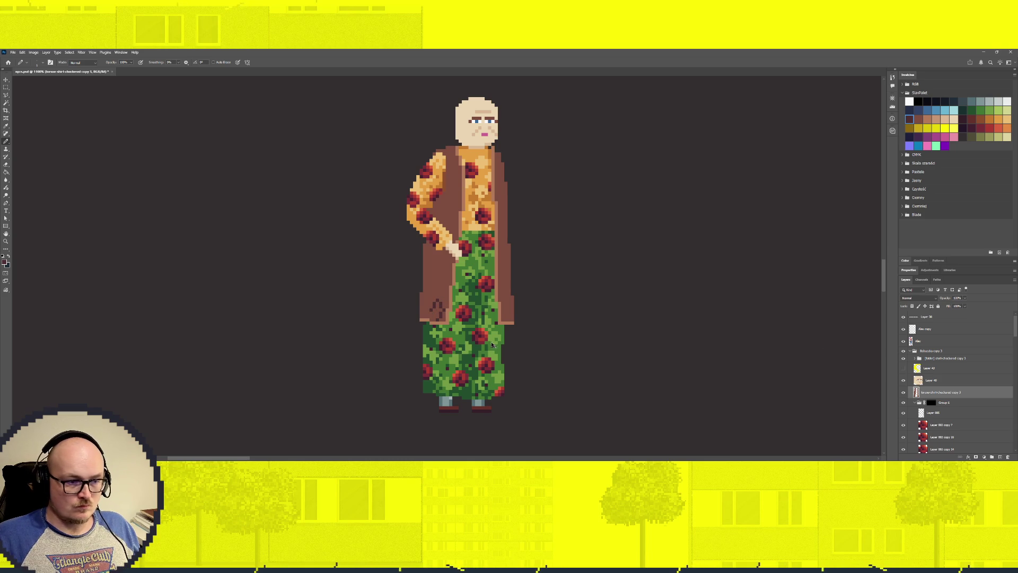
On a new layer, draw a small dark pocket mark on the lower-left coat, nudge it, and duplicate it.
click(1000, 457)
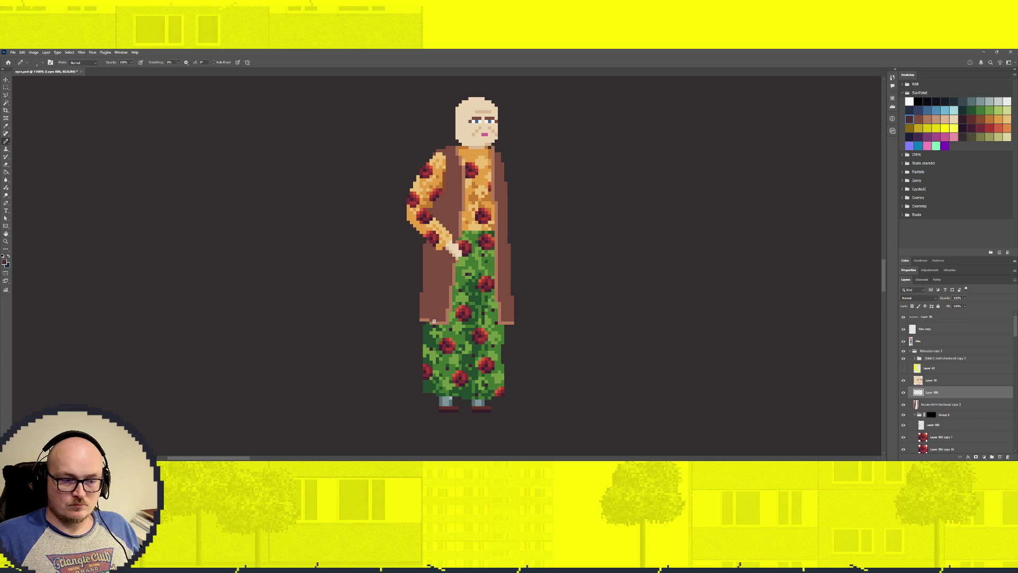
click(434, 294)
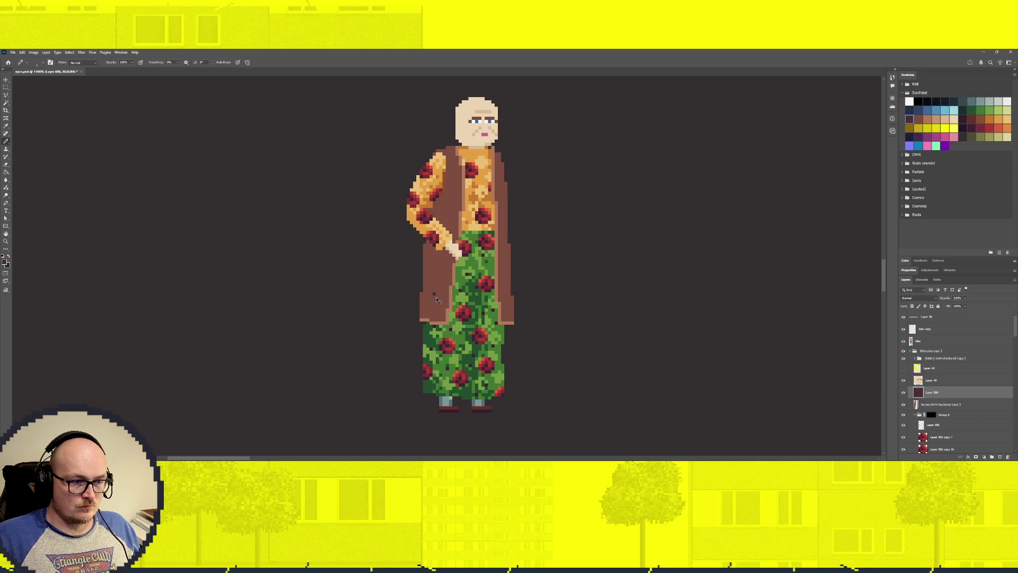
mouse_move(440, 303)
mouse_down()
mouse_move(433, 316)
mouse_move(430, 296)
mouse_up()
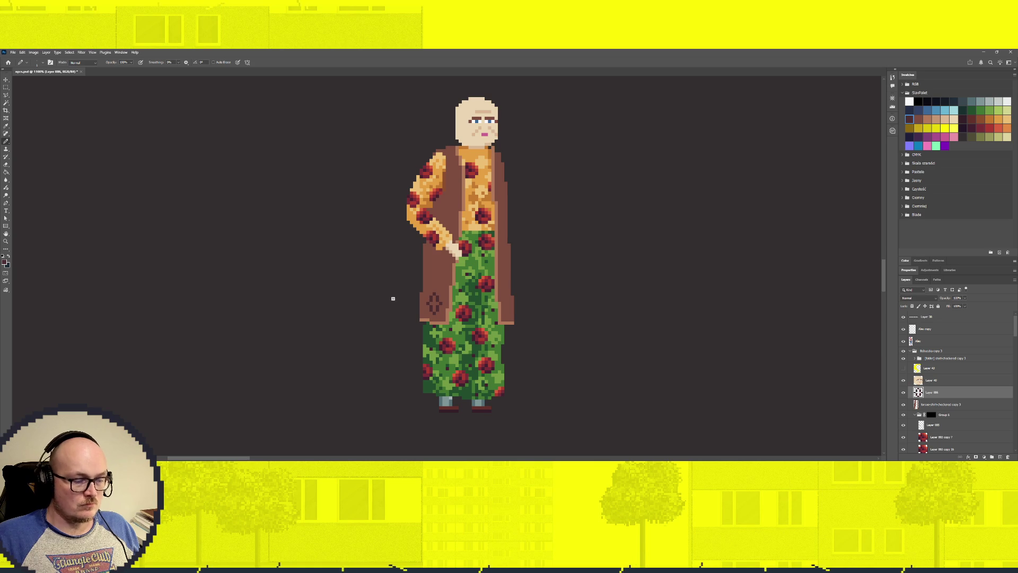
key(v)
mouse_move(435, 304)
mouse_down()
mouse_move(444, 312)
mouse_move(426, 307)
mouse_up()
key(ctrl+j)
click(924, 417)
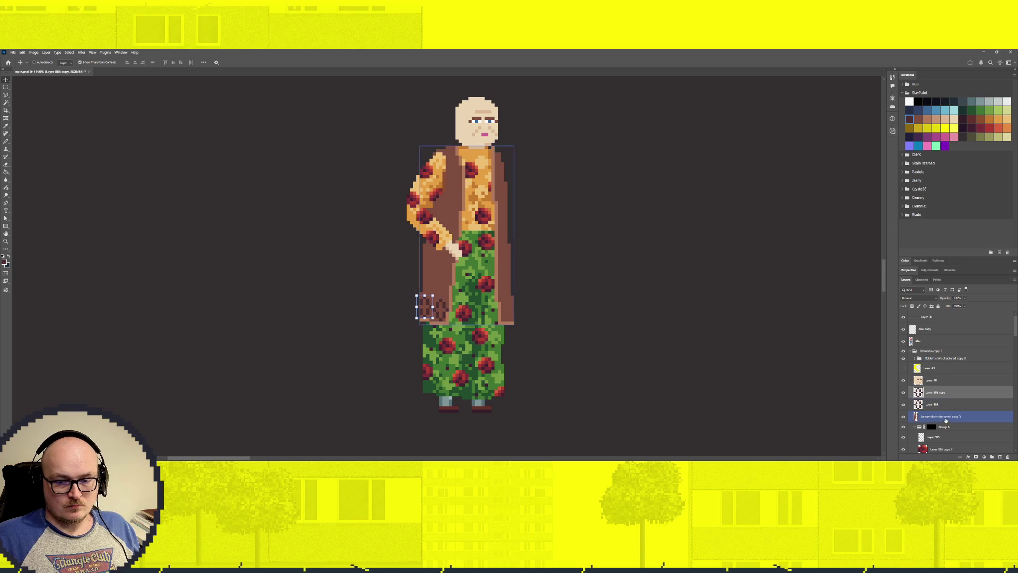
Link Layer 886 with the other pocket layer and Alt-drag two stacked copies up the coat.
click(946, 412)
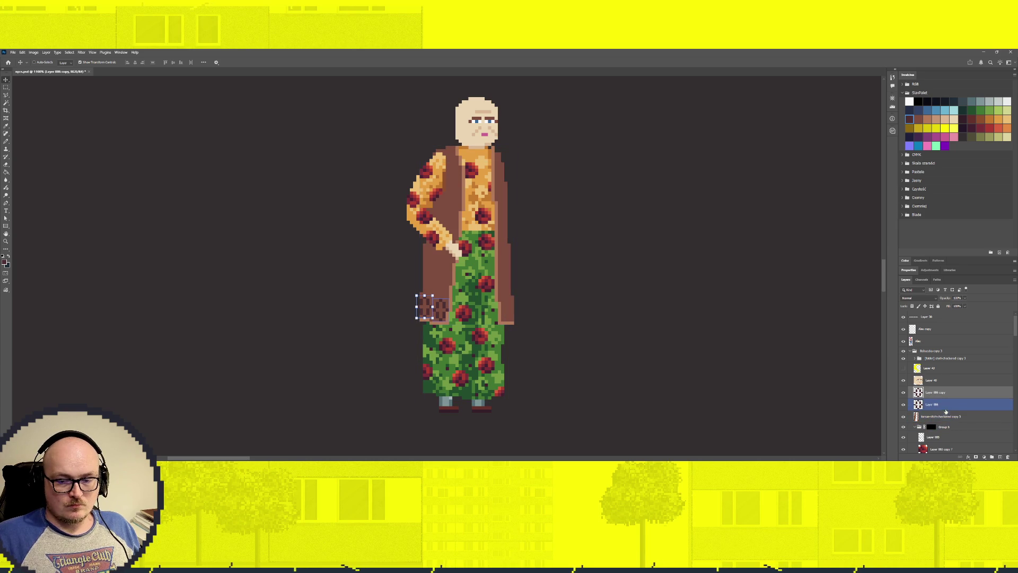
shift+click(955, 408)
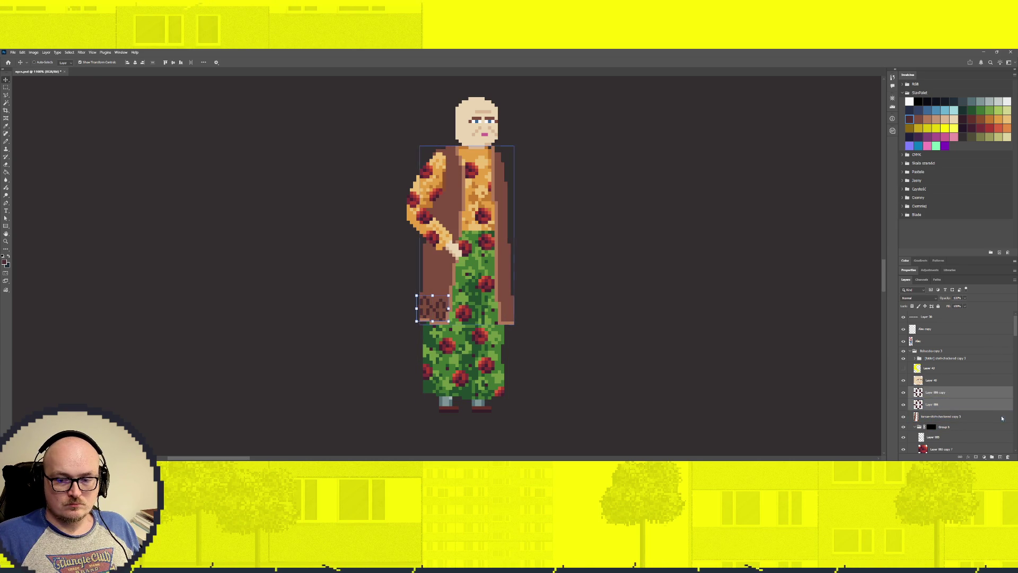
click(960, 457)
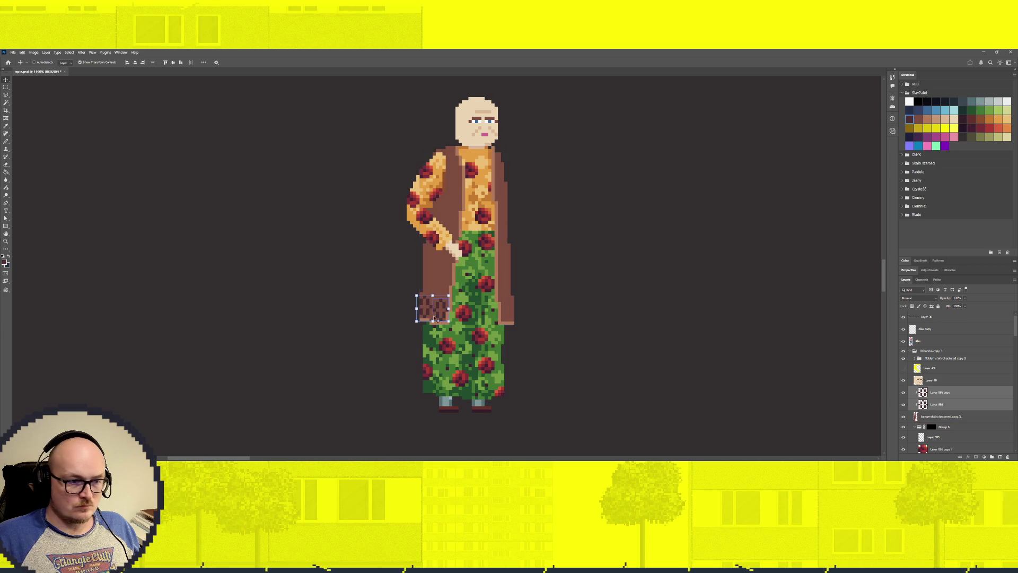
mouse_move(438, 306)
alt+mouse_down()
mouse_move(435, 287)
mouse_move(446, 288)
mouse_move(436, 292)
alt+mouse_up()
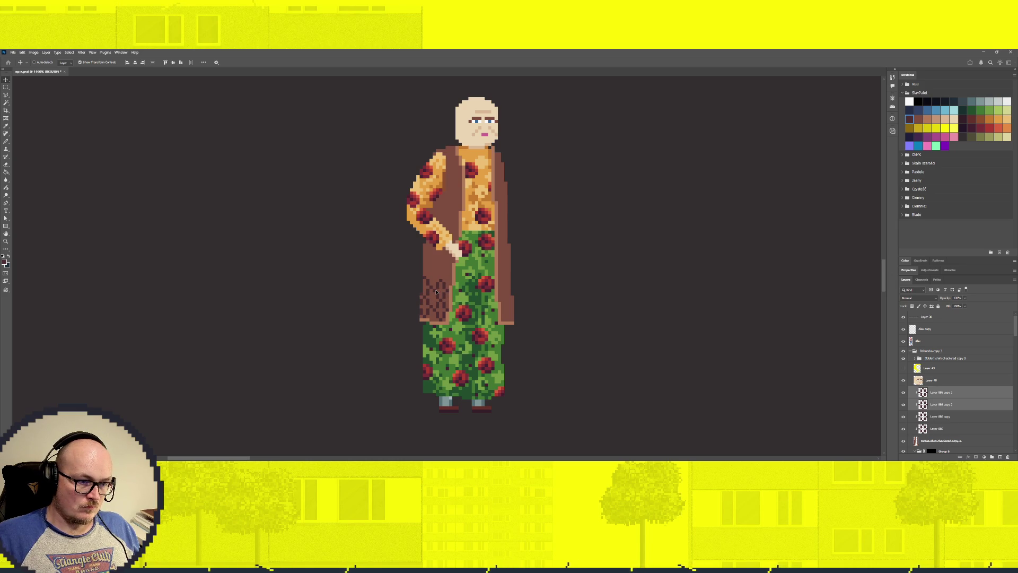
drag(436, 292, 441, 268)
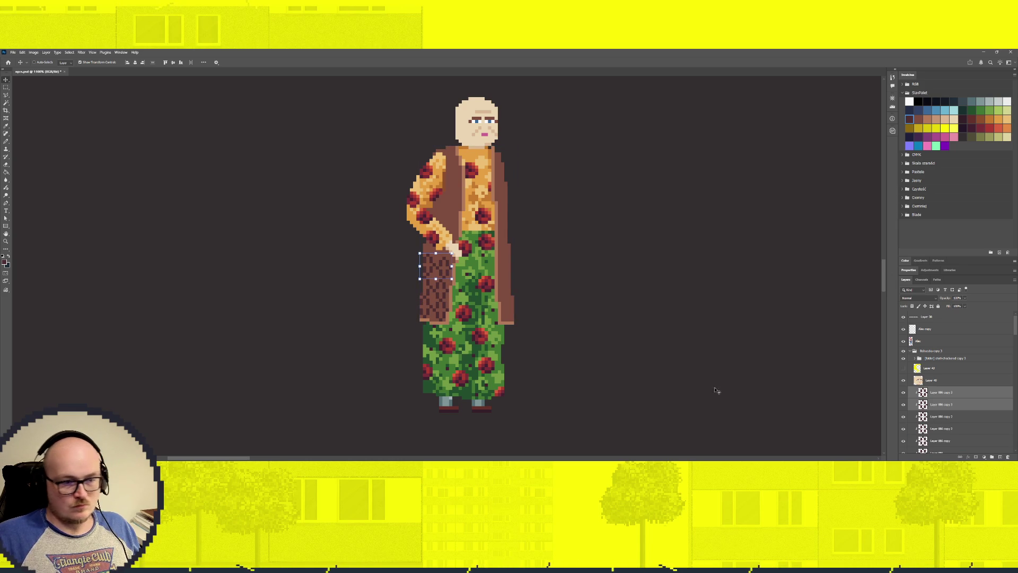
Shift the brown pocket patch up-left and add an empty layer above torso-shirt-checkered copy 3.
scroll(527, 328, down, 2)
scroll(465, 309, down, 3)
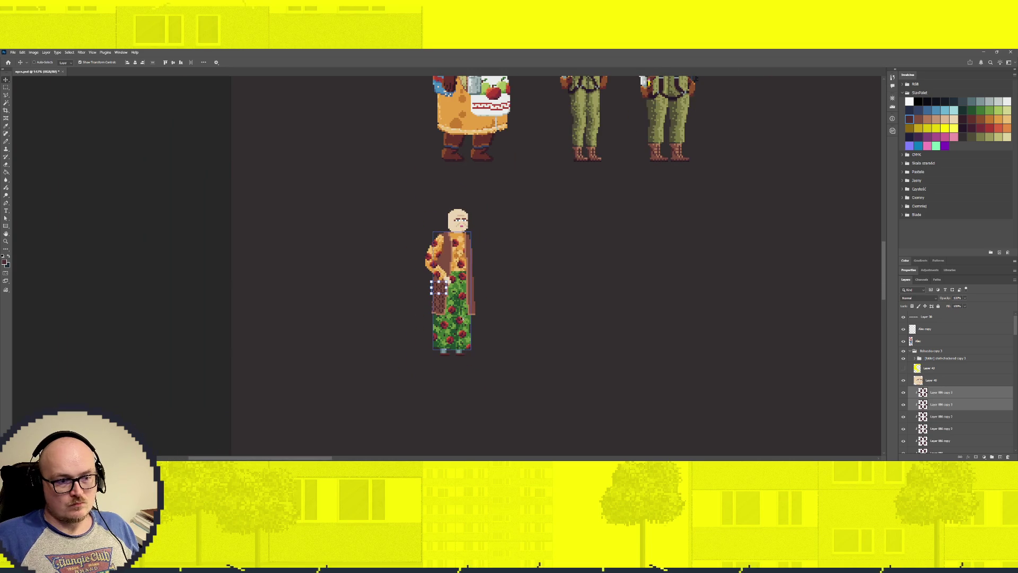
scroll(461, 313, up, 2)
scroll(456, 305, up, 2)
drag(453, 298, 444, 289)
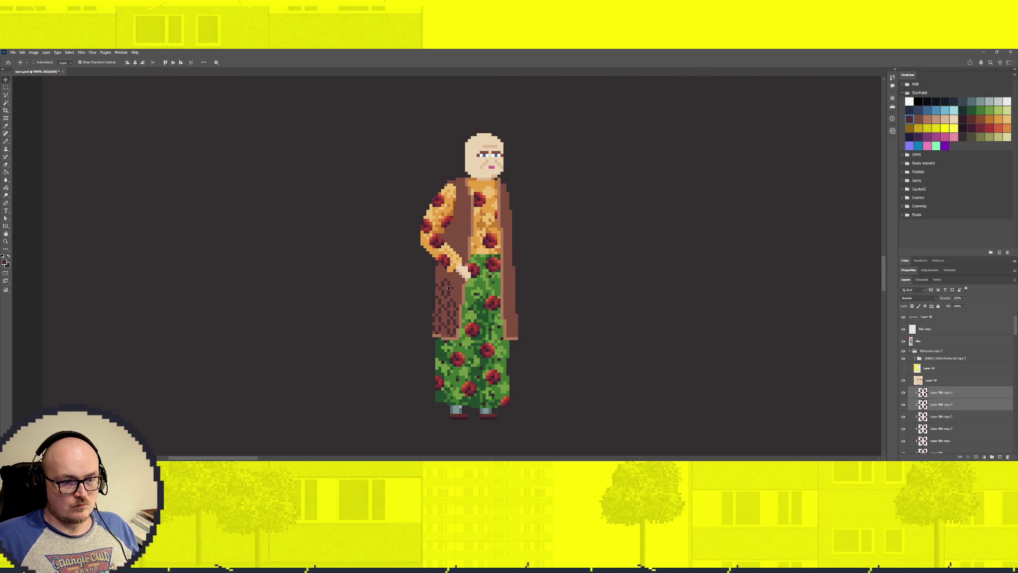
scroll(939, 393, down, 3)
click(940, 380)
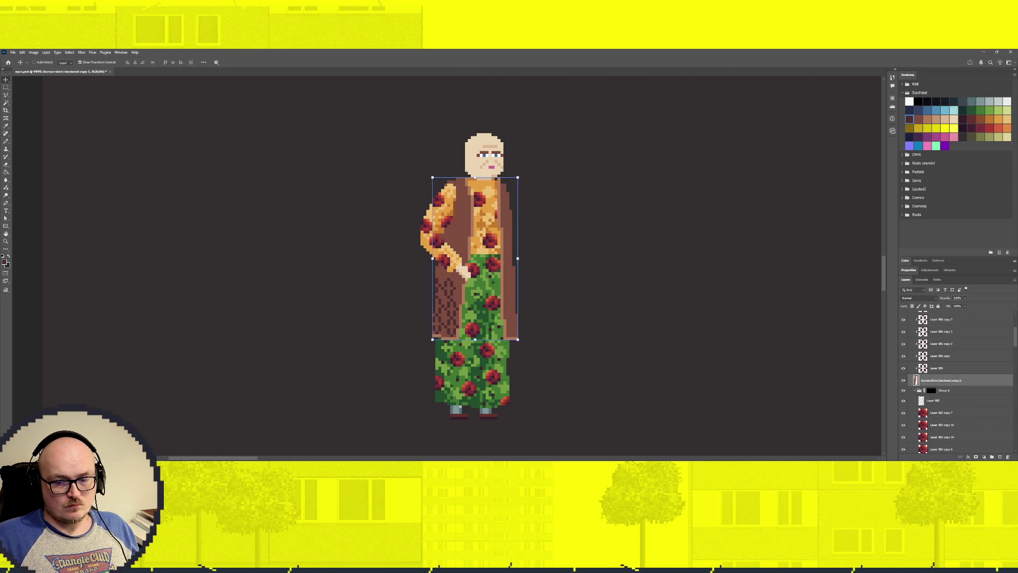
click(999, 458)
Hide Layer 886 and its checkered copies so the coat is plain brown, ready for the Pencil.
click(939, 367)
ctrl+click(923, 368)
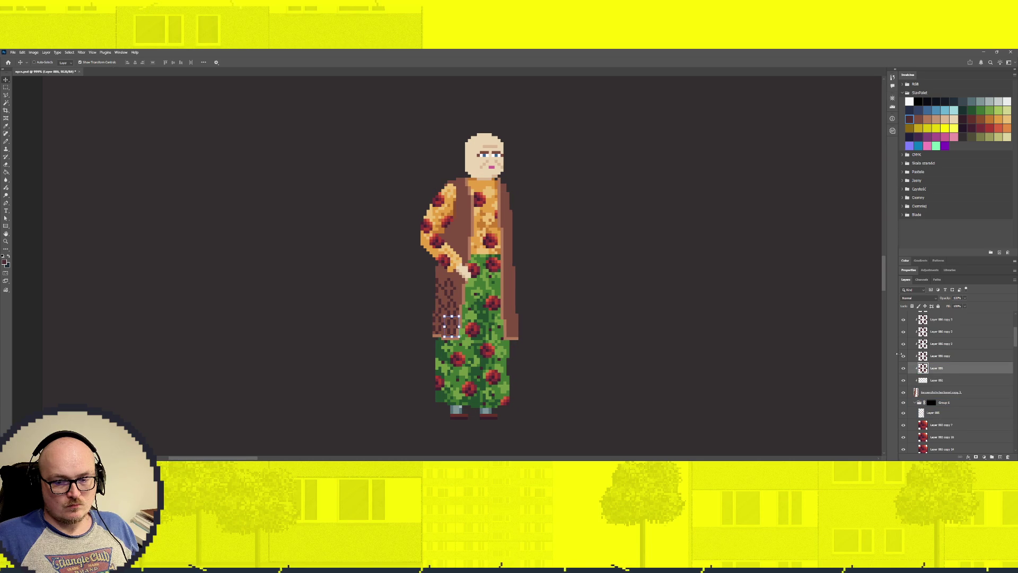
drag(906, 367, 906, 314)
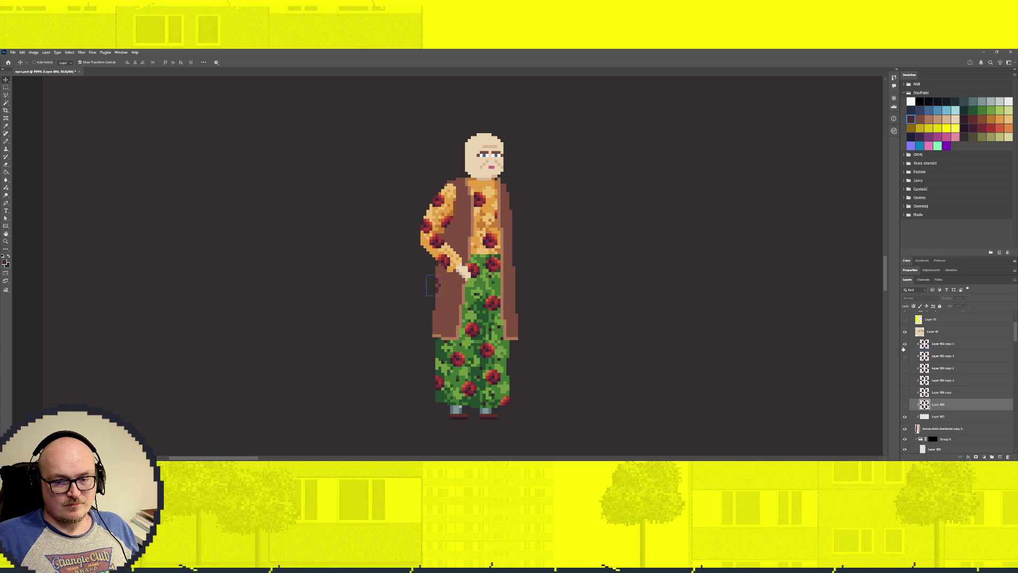
key(b)
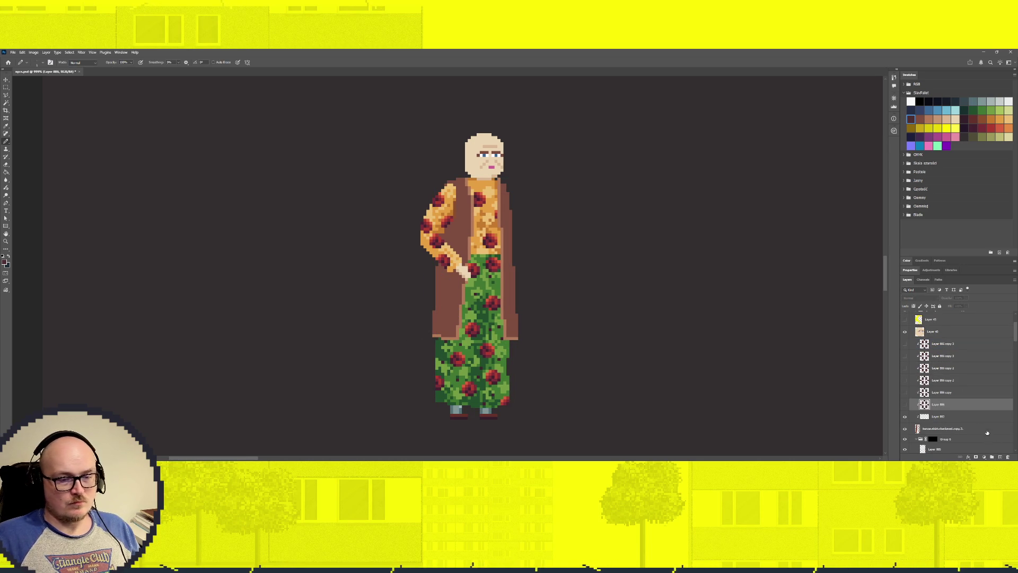
On Layer 887, test a dark stroke, undo it, and choose a dark red pencil colour.
click(947, 417)
click(439, 328)
shift+click(467, 280)
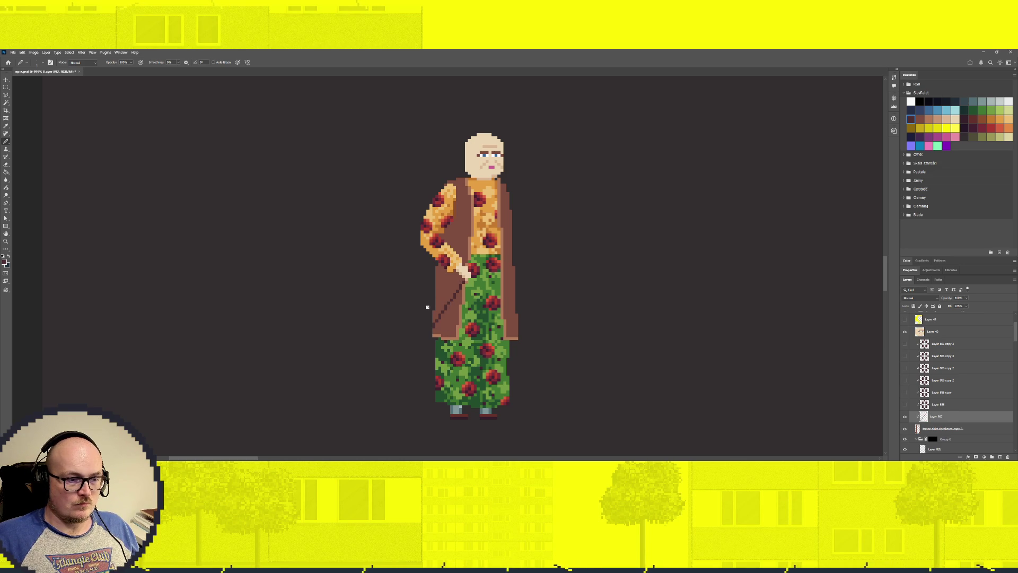
shift+click(475, 248)
key(ctrl+z)
key(ctrl+z)
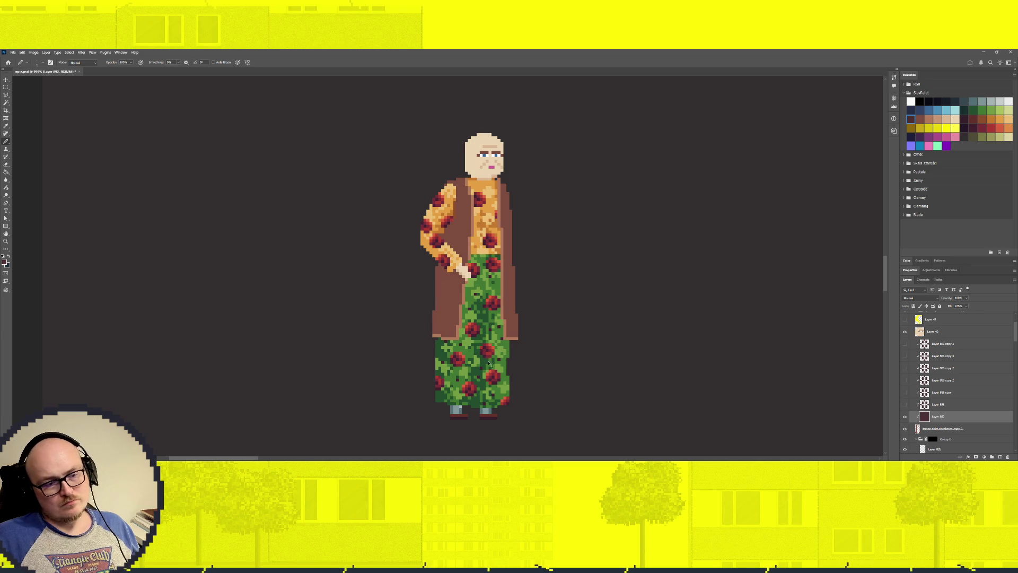
click(928, 120)
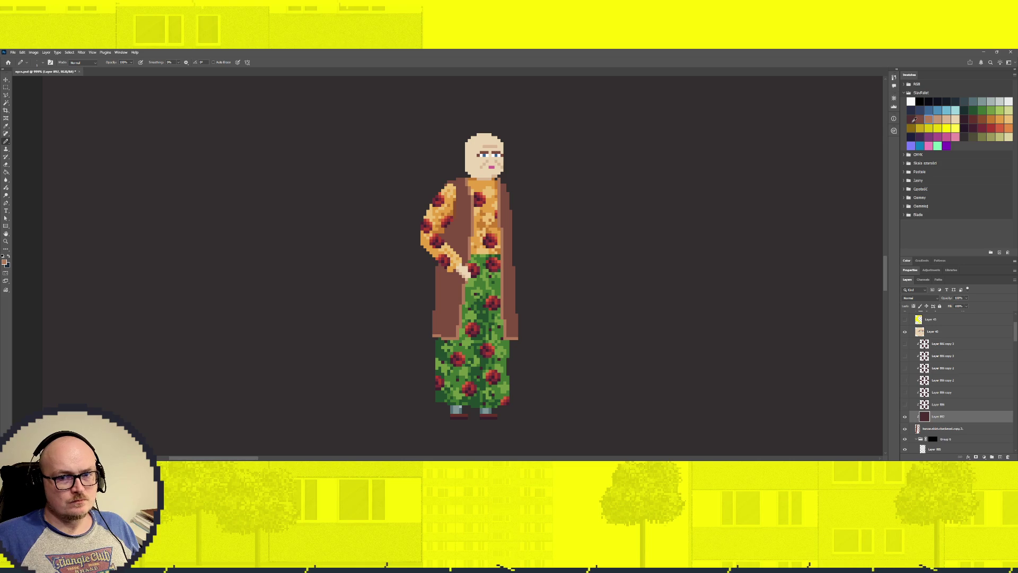
click(973, 119)
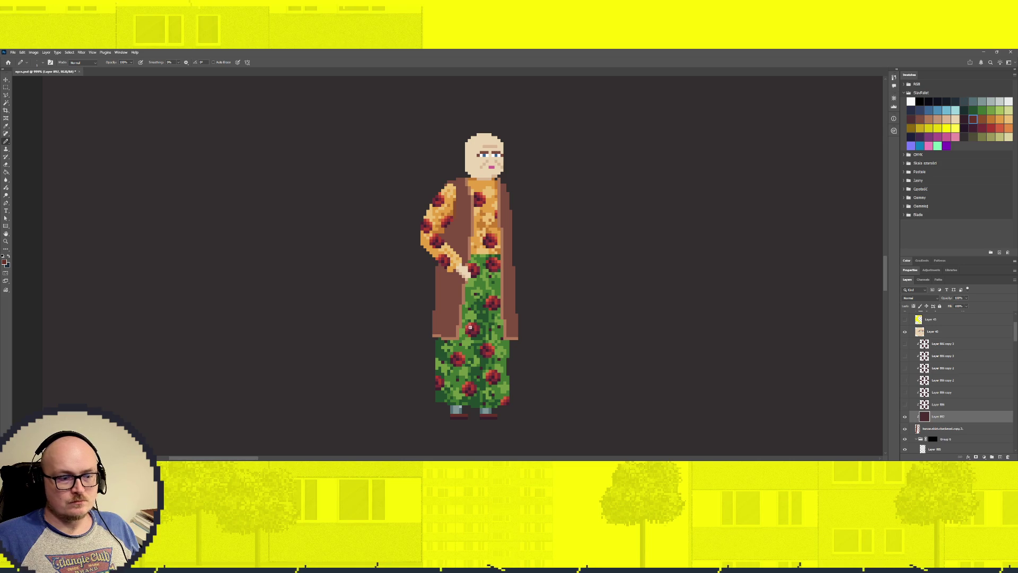
Draw the dark red diagonal checker lines across the coat's lower-left panel.
scroll(455, 338, up, 3)
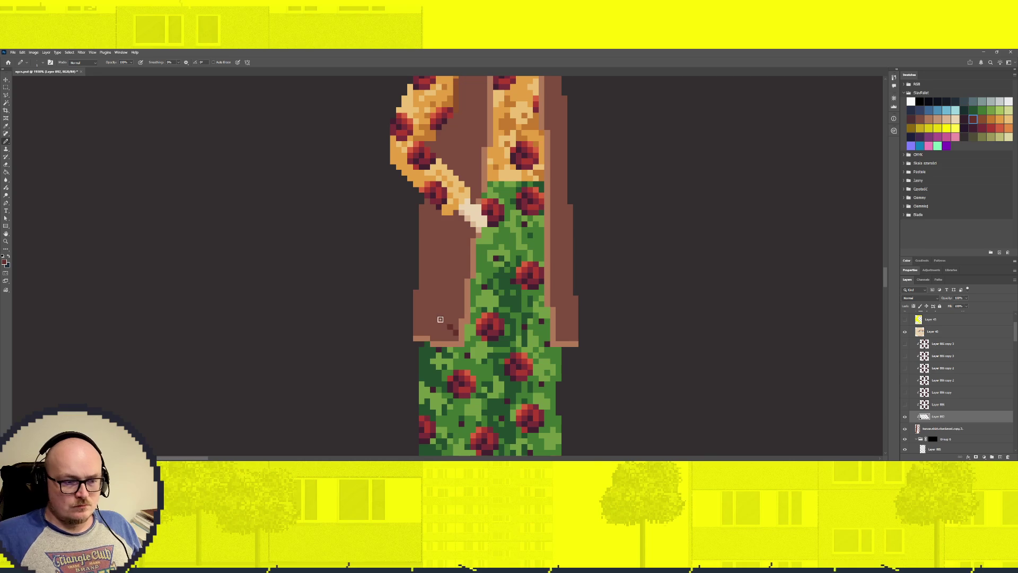
drag(449, 326, 436, 314)
key(ctrl+z)
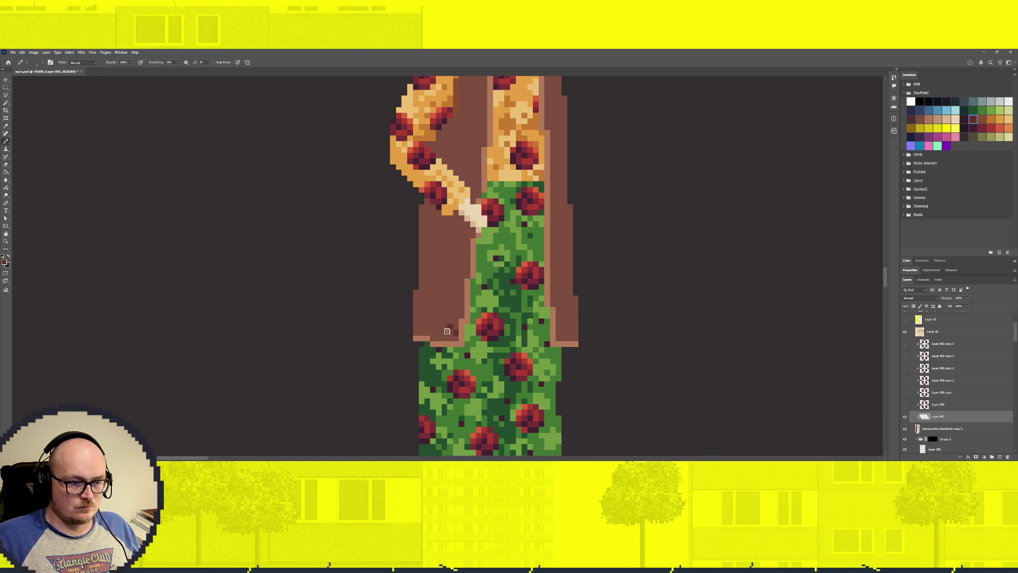
click(450, 331)
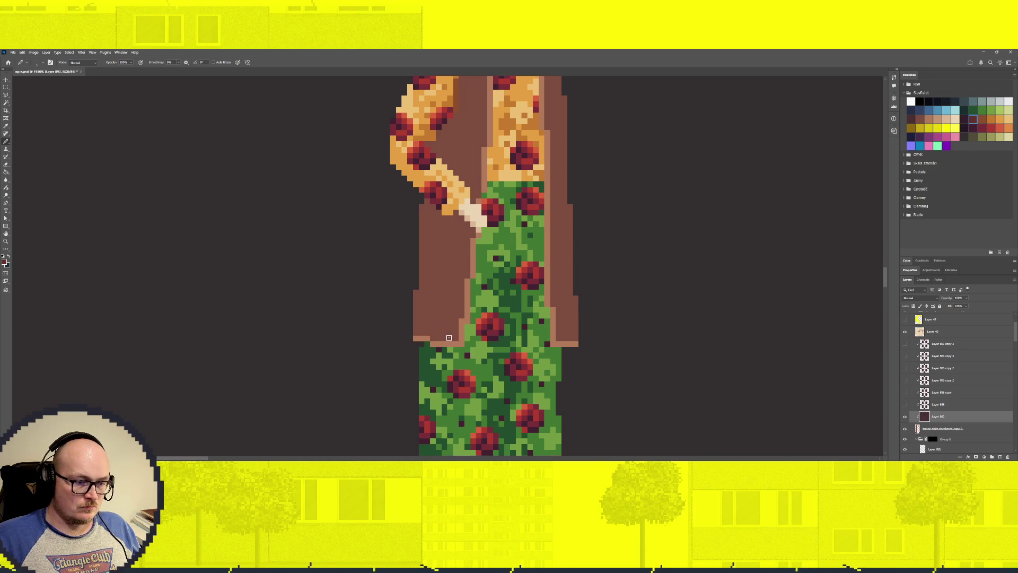
drag(450, 335, 422, 269)
key(ctrl+z)
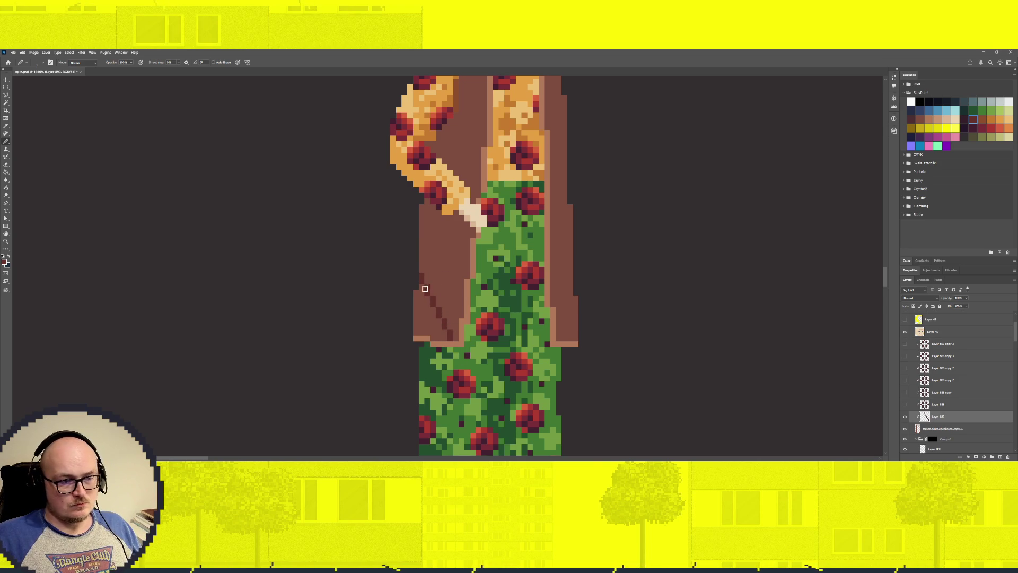
drag(450, 292, 467, 253)
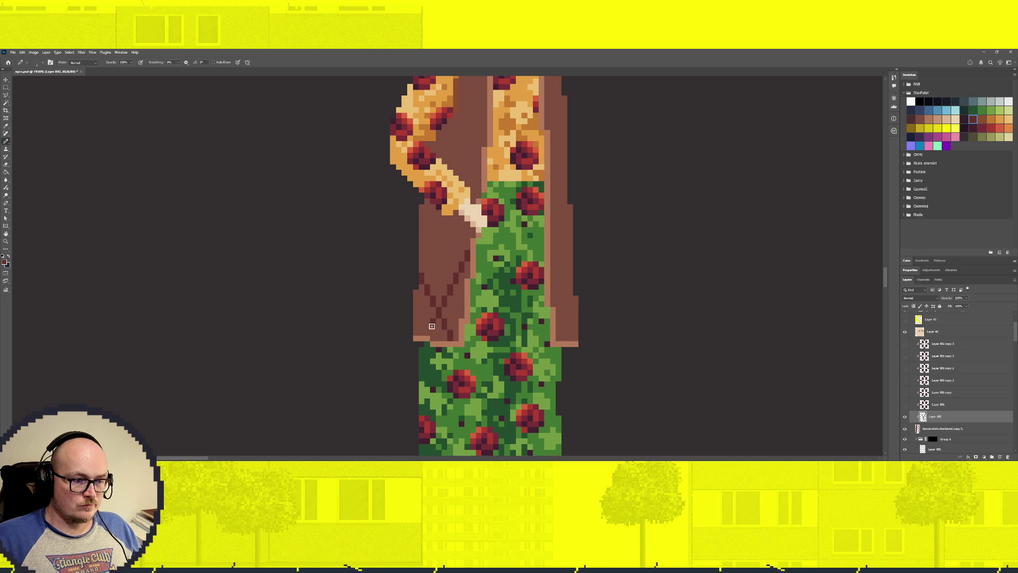
scroll(431, 353, down, 5)
scroll(430, 354, up, 2)
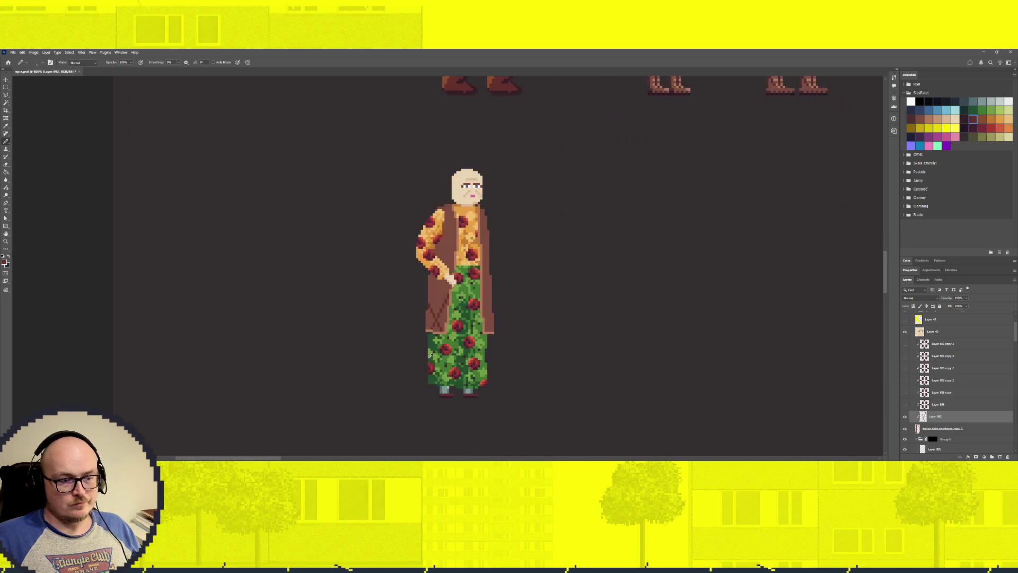
scroll(430, 354, up, 2)
scroll(440, 324, up, 2)
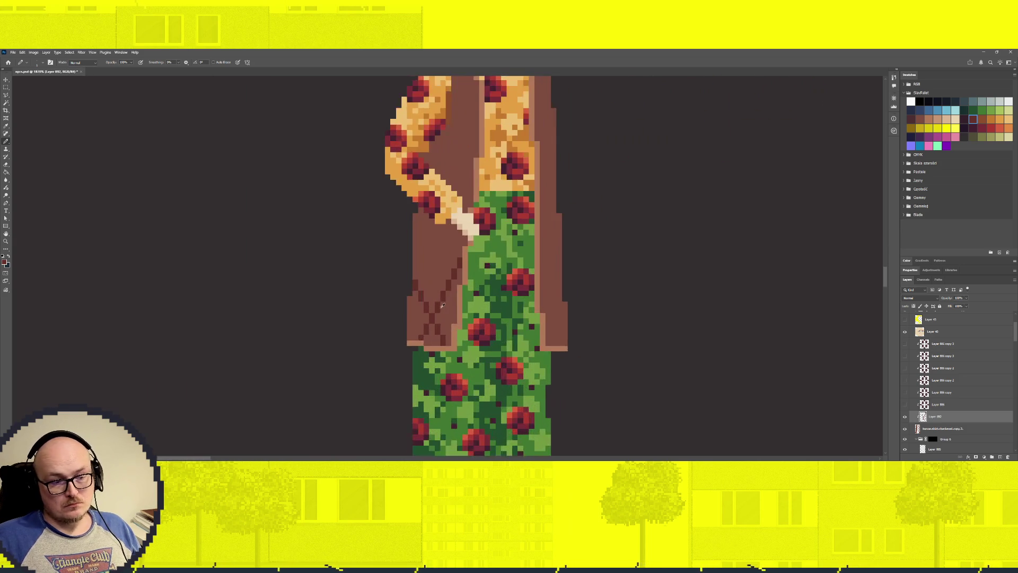
scroll(450, 290, up, 2)
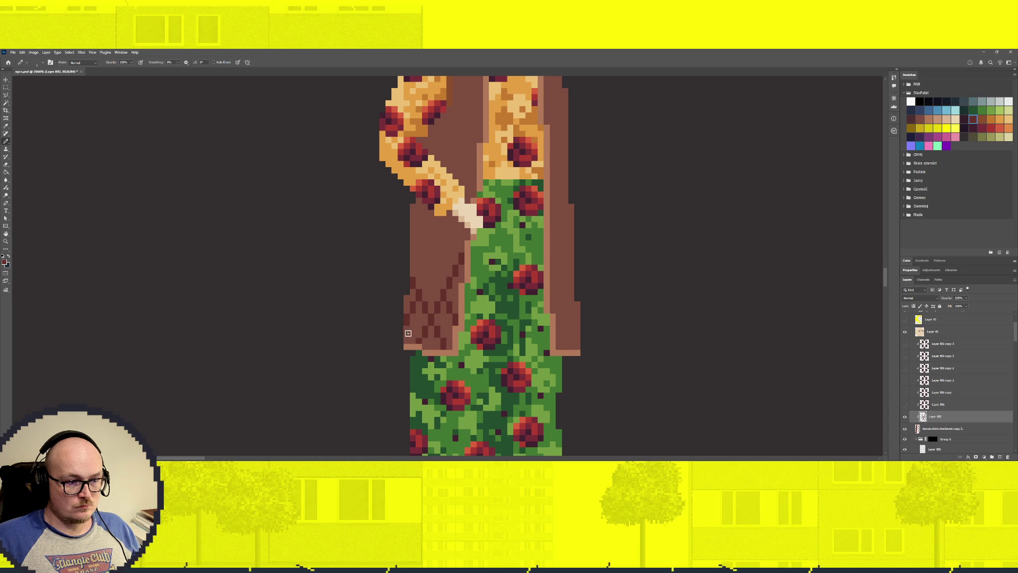
scroll(502, 338, down, 3)
scroll(499, 319, up, 4)
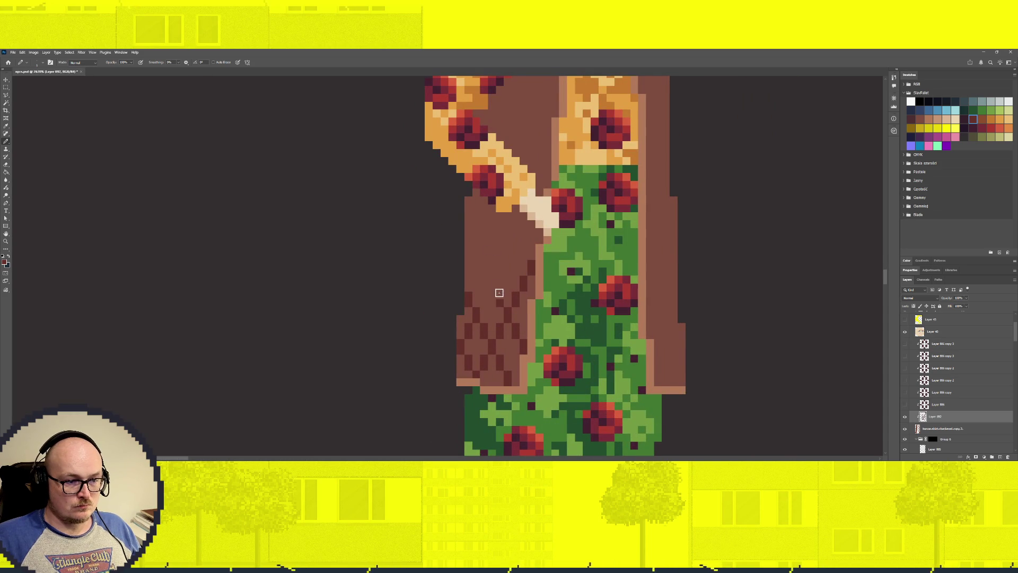
drag(484, 298, 492, 276)
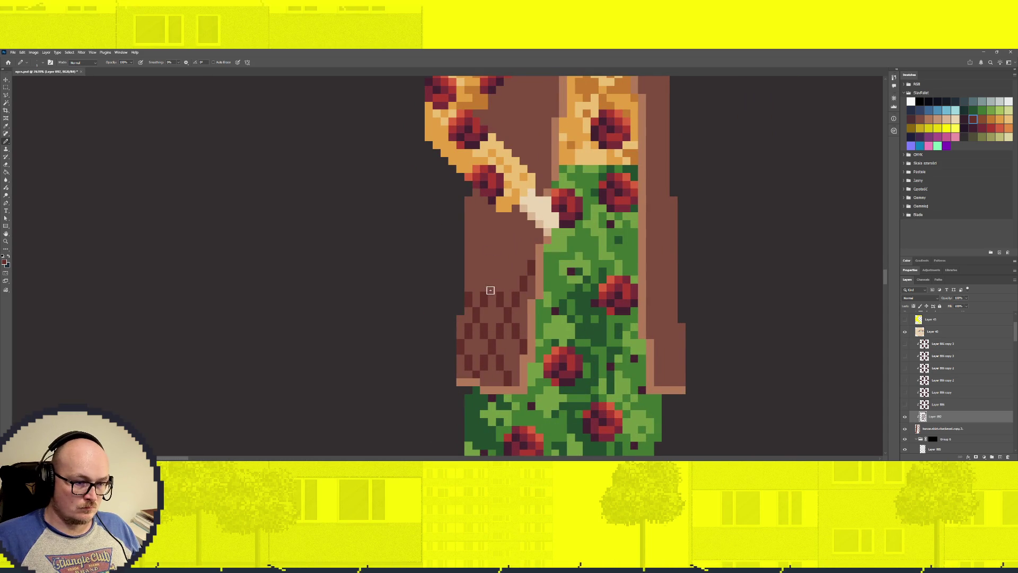
Select the dark checker pixels on the coat with the Magic Wand.
scroll(527, 338, down, 2)
scroll(525, 337, down, 2)
scroll(494, 323, up, 2)
scroll(462, 308, up, 3)
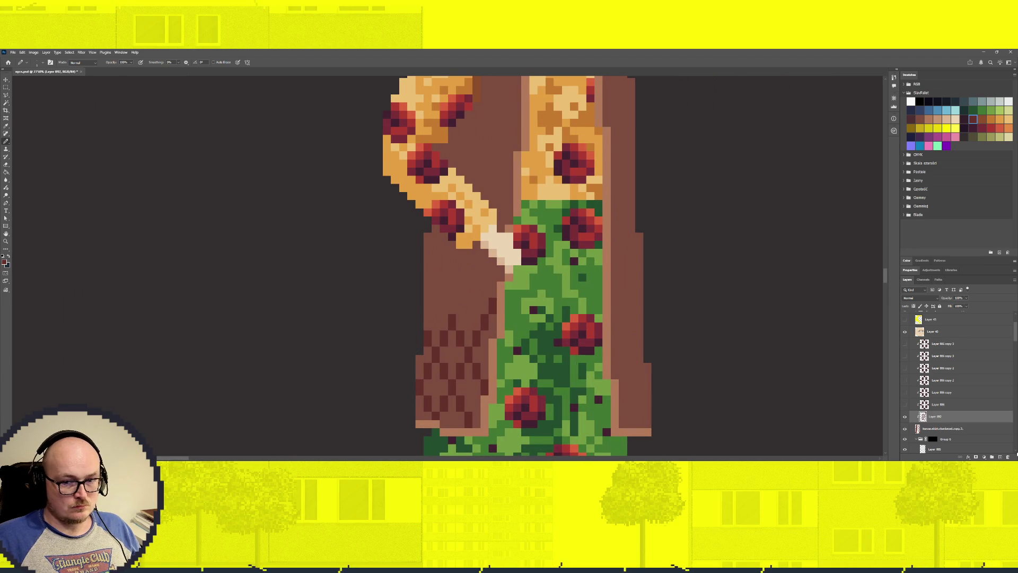
key(w)
click(451, 320)
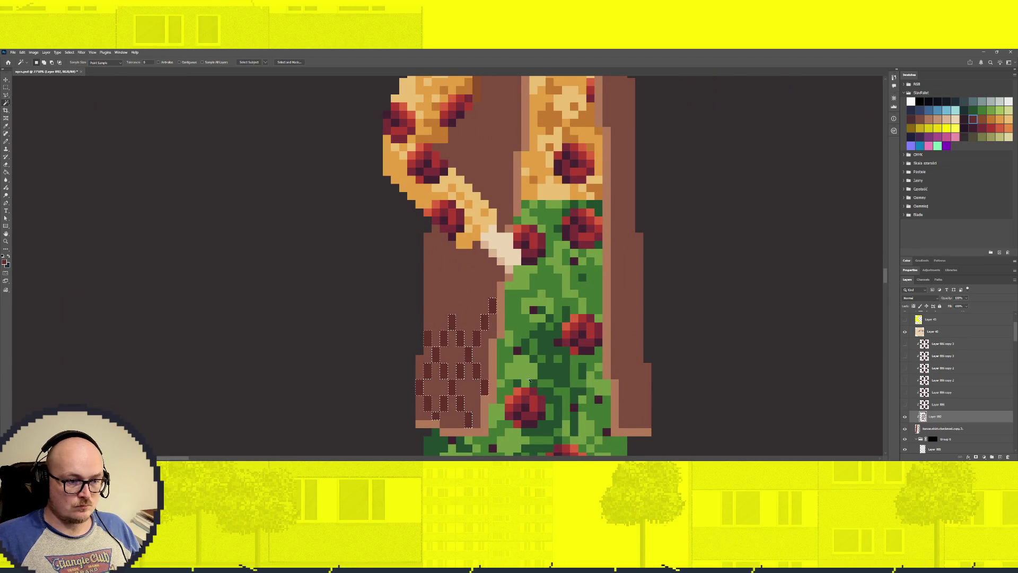
Copy the checker pixels to a new layer and stack duplicates up the coat panel.
key(ctrl+j)
key(v)
drag(471, 400, 477, 274)
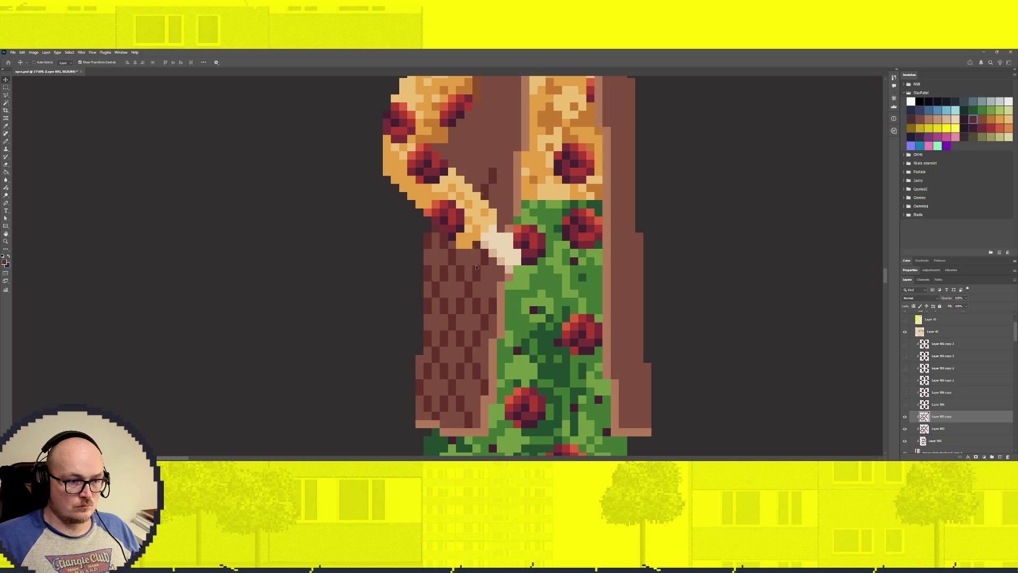
scroll(460, 316, up, 2)
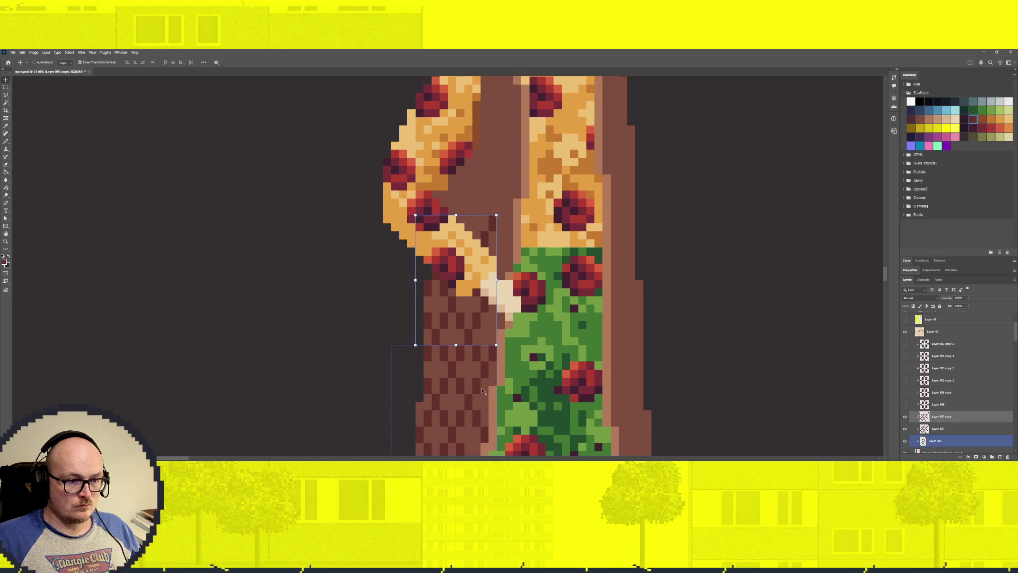
mouse_move(460, 315)
mouse_down()
mouse_move(476, 206)
mouse_move(476, 271)
mouse_move(479, 258)
mouse_up()
key(ctrl+j)
scroll(570, 288, up, 2)
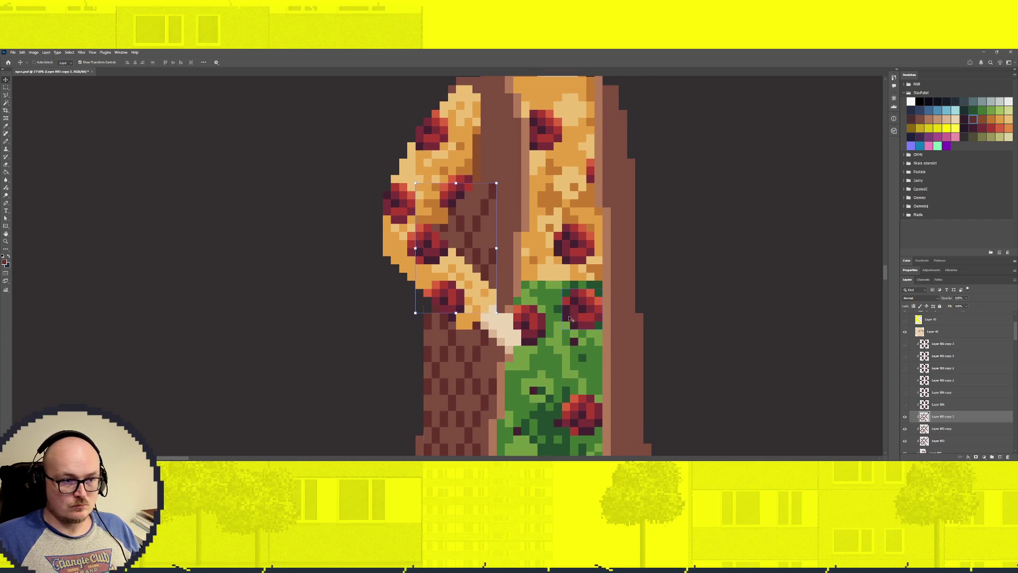
scroll(530, 254, up, 2)
drag(476, 297, 477, 205)
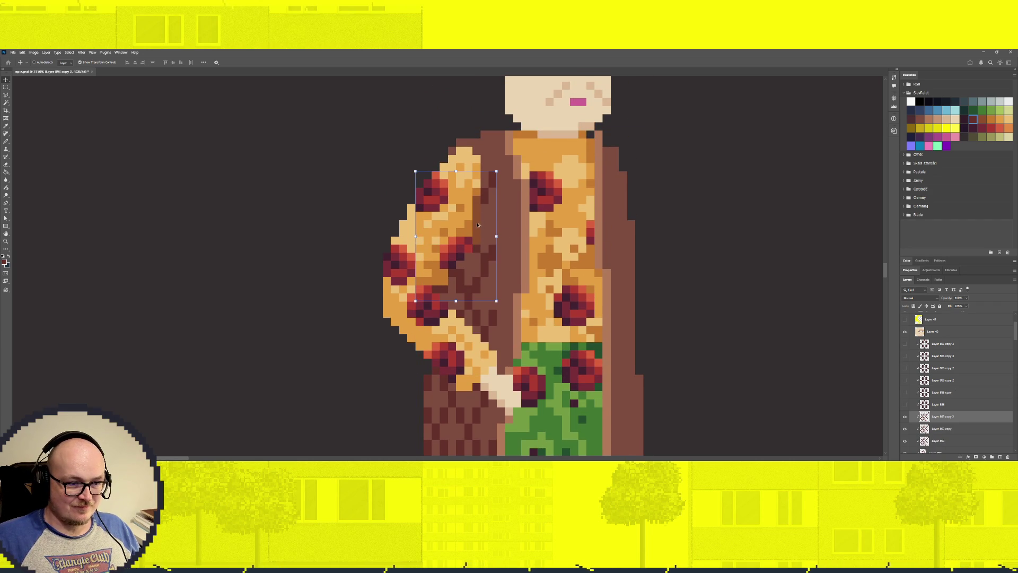
Hide the floral sleeve folder and move the checker block further up the coat.
key(ctrl+j)
scroll(555, 326, down, 1)
scroll(555, 327, down, 1)
key(ctrl+z)
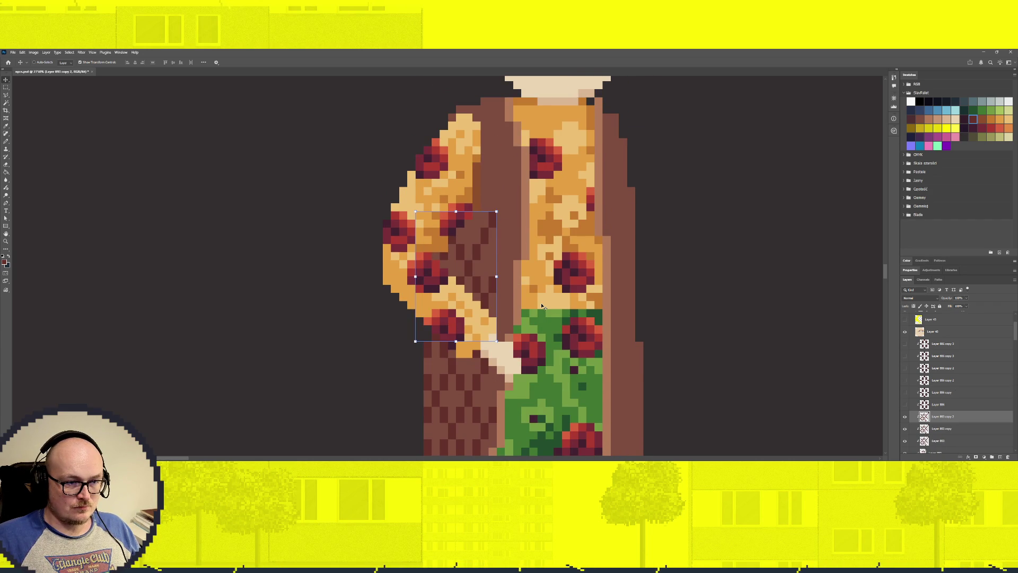
scroll(907, 404, up, 3)
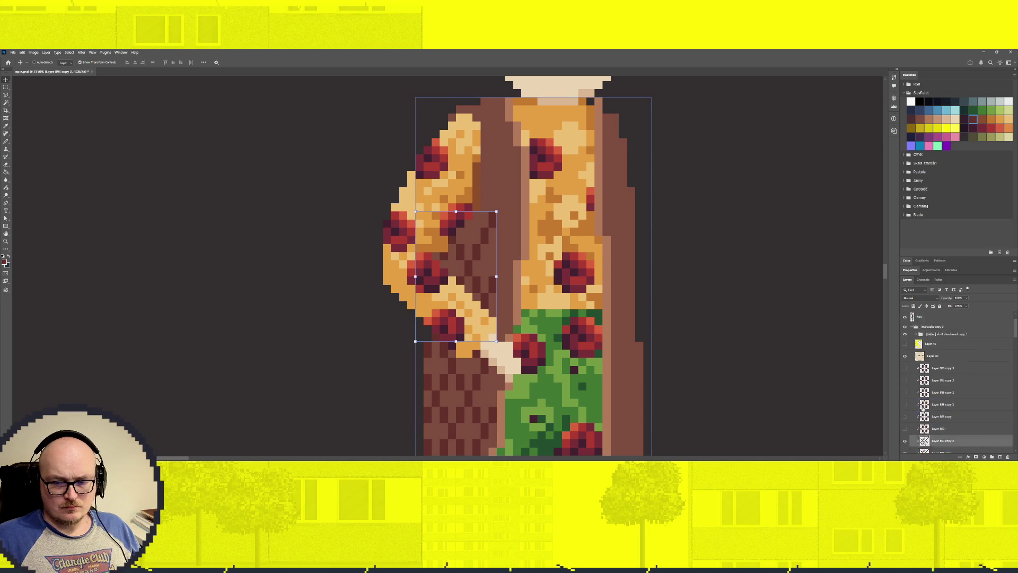
click(906, 358)
click(905, 359)
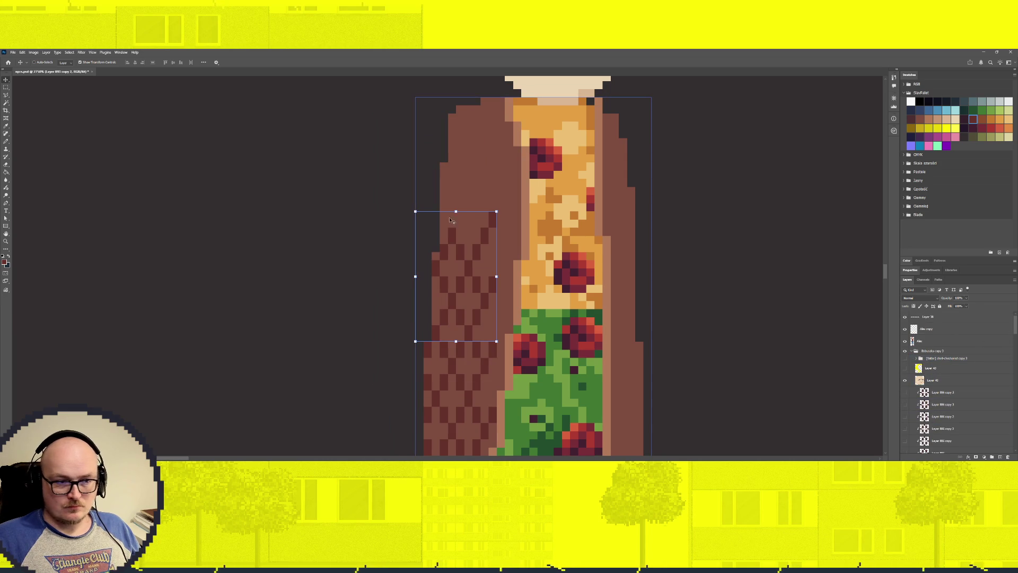
scroll(483, 308, down, 1)
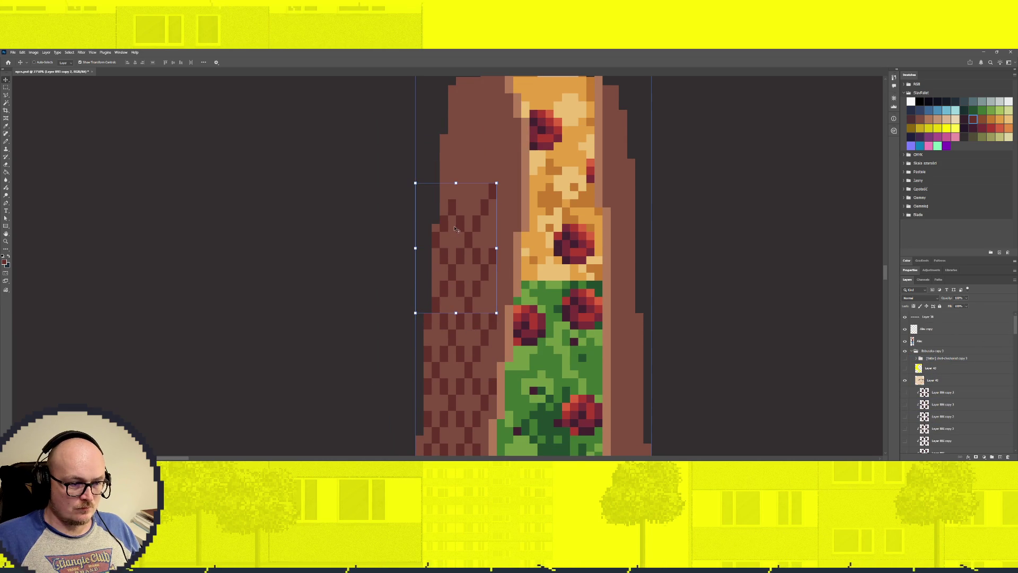
mouse_move(472, 253)
mouse_down()
mouse_move(470, 187)
mouse_move(470, 196)
mouse_move(453, 189)
mouse_up()
Delete the unused hidden layers.
scroll(462, 194, up, 4)
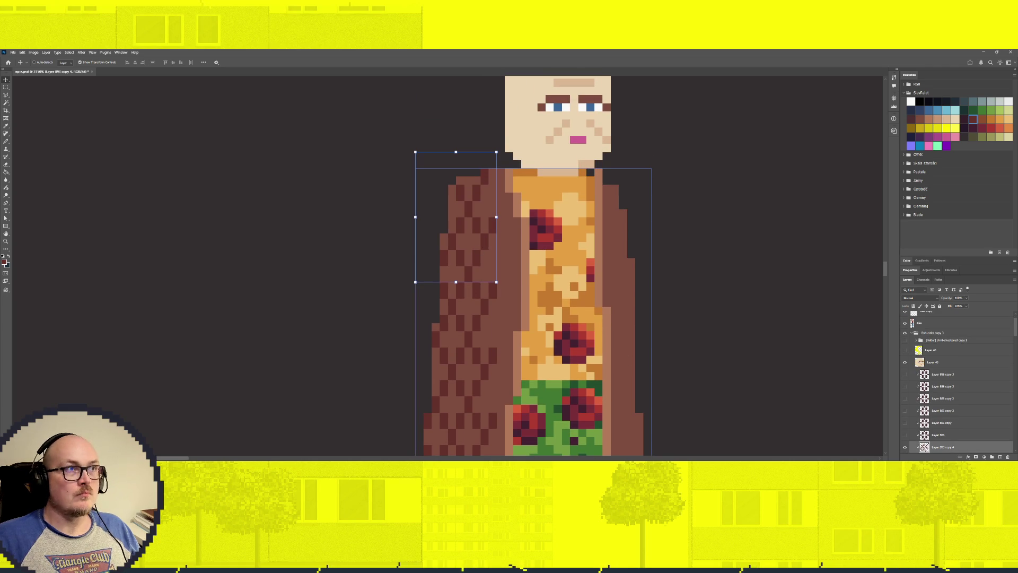
scroll(947, 411, down, 2)
click(947, 411)
shift+click(944, 350)
key(Delete)
Shift all checker copies right to close the gap, then nudge them one pixel left.
click(941, 401)
shift+click(944, 351)
scroll(493, 265, down, 5)
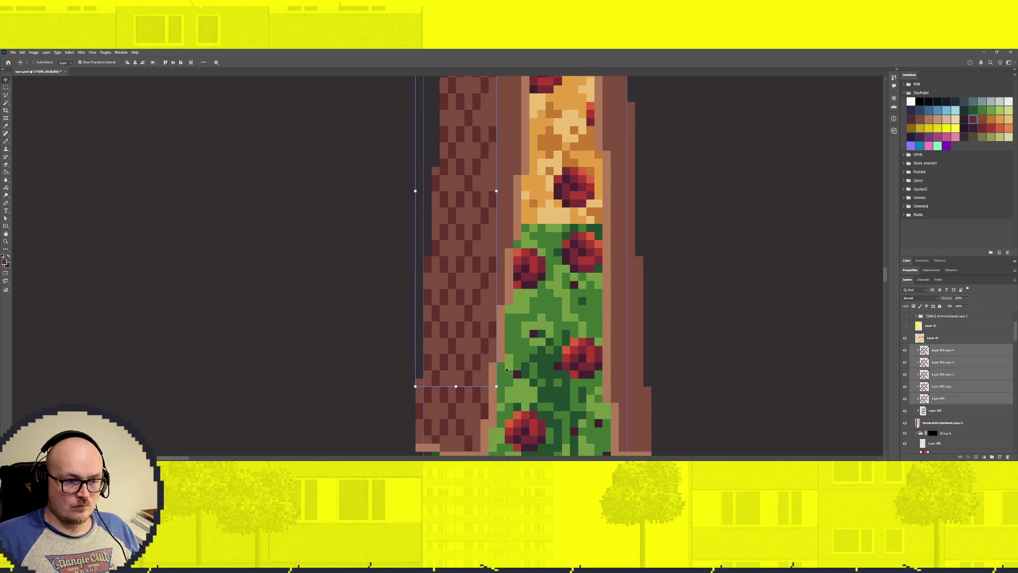
scroll(512, 382, up, 1)
scroll(512, 382, up, 1)
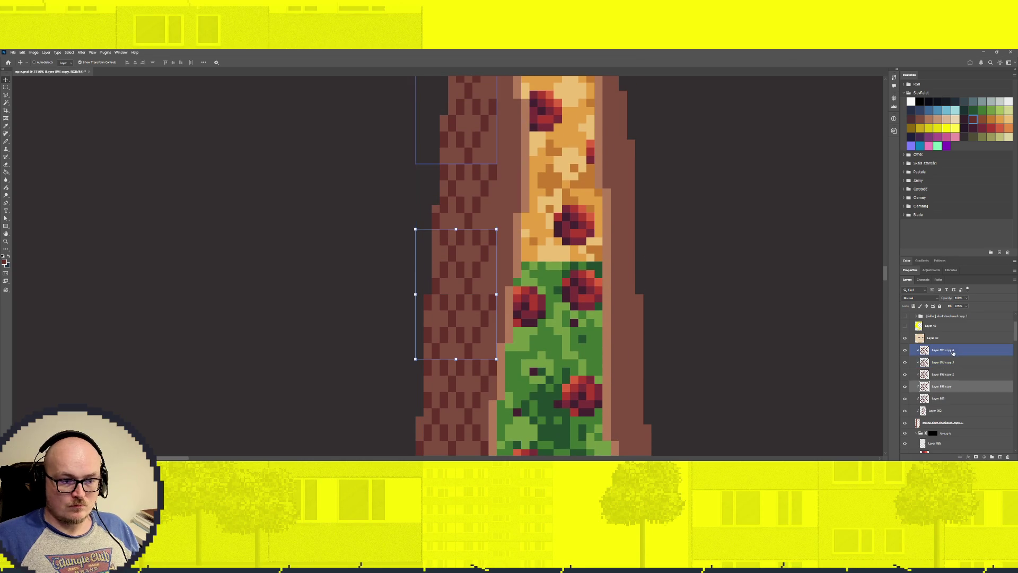
ctrl+click(520, 271)
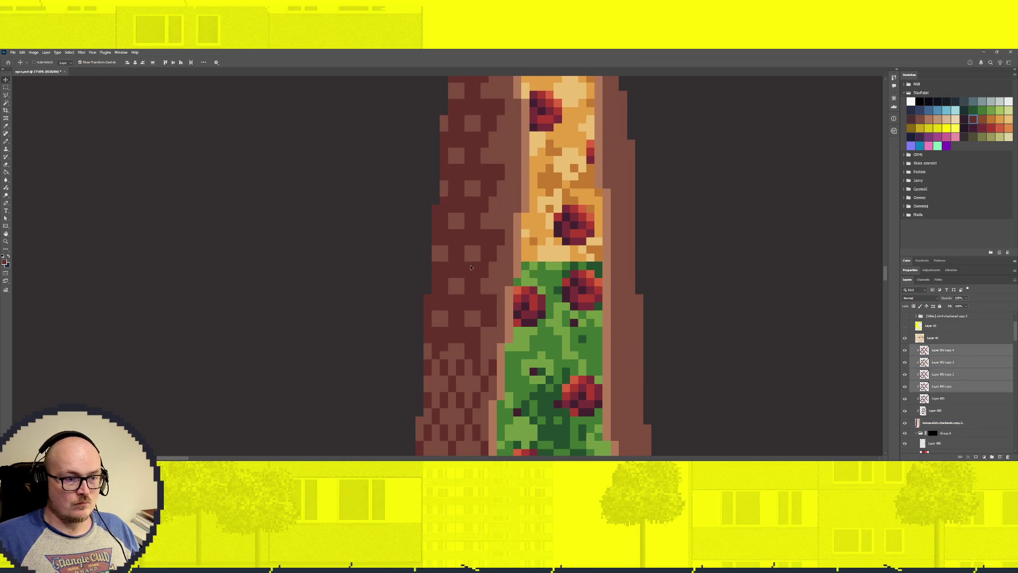
drag(467, 276, 526, 270)
key(Left)
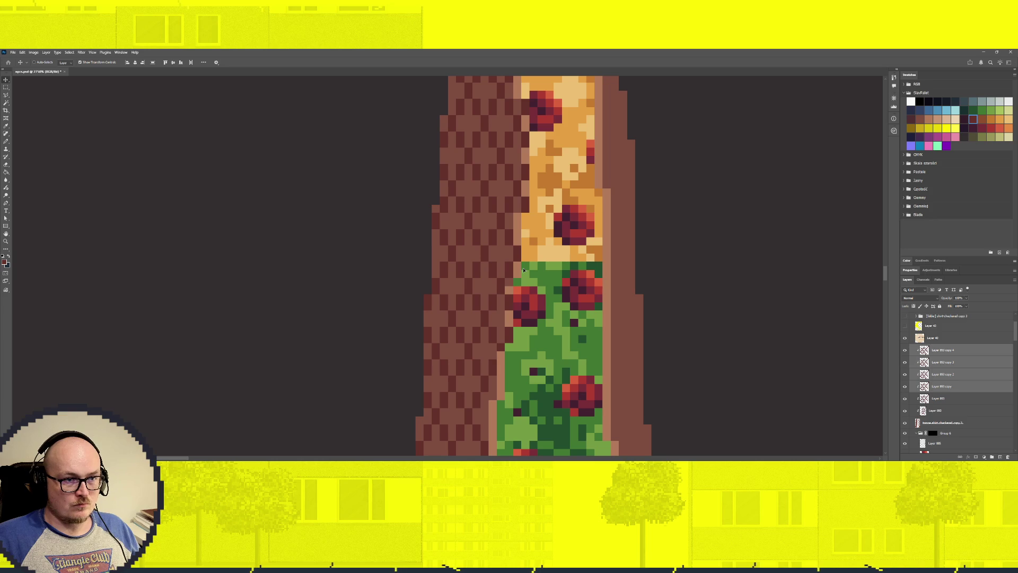
Duplicate the selected checker copies and select the checkered shirt layer.
key(ctrl+j)
click(955, 436)
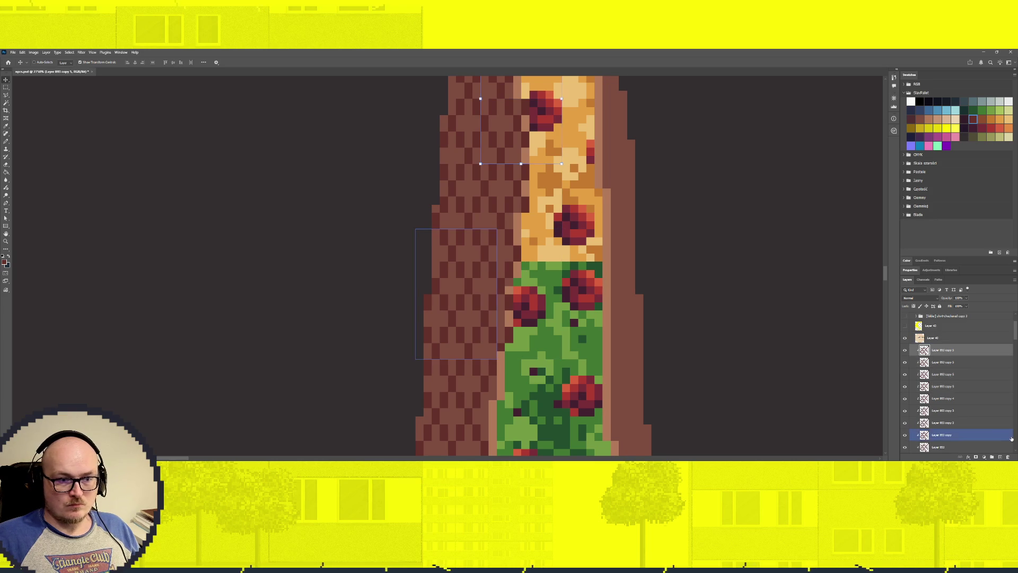
scroll(976, 419, down, 3)
click(981, 430)
scroll(982, 411, up, 2)
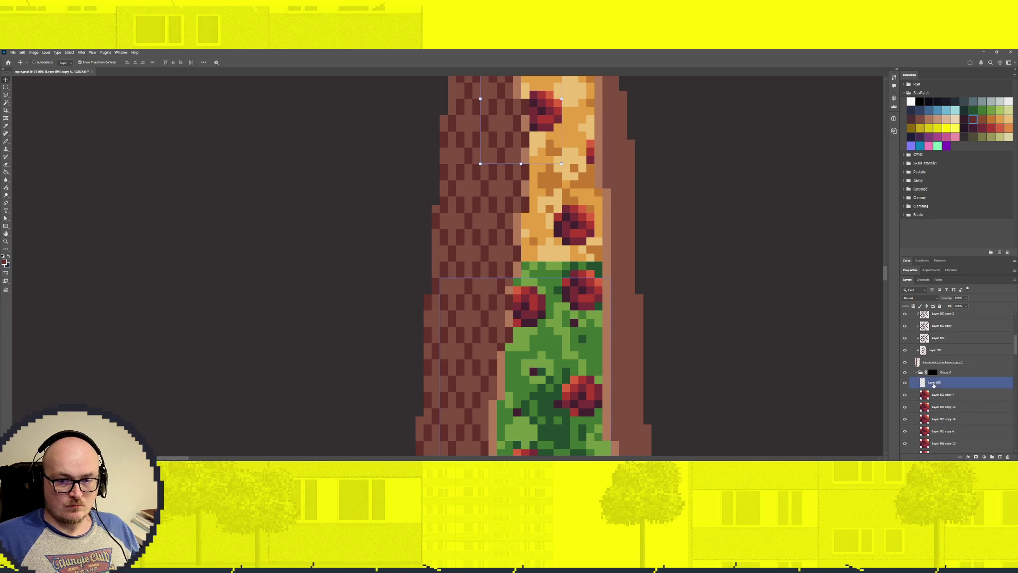
click(983, 381)
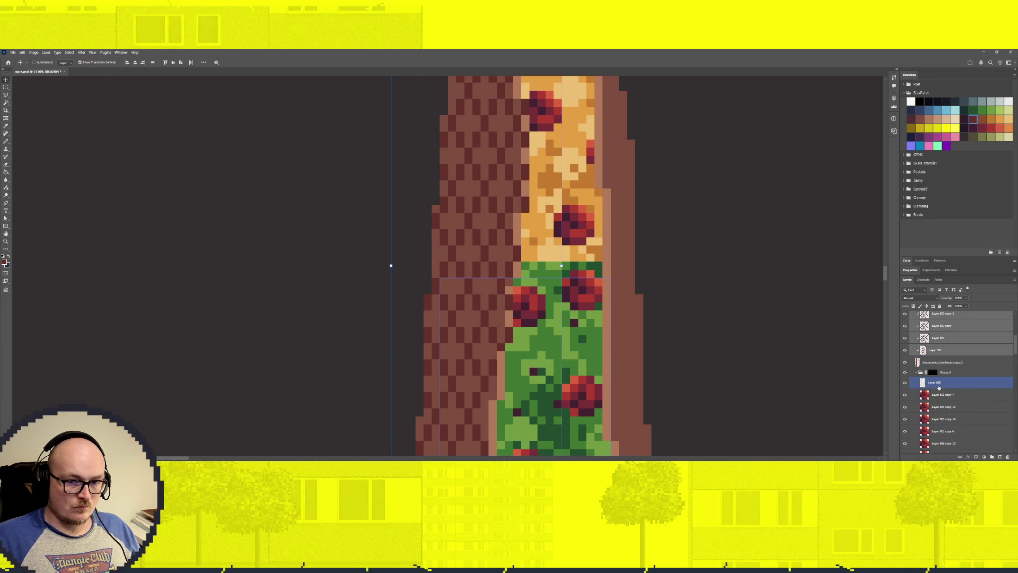
scroll(990, 383, down, 2)
click(996, 395)
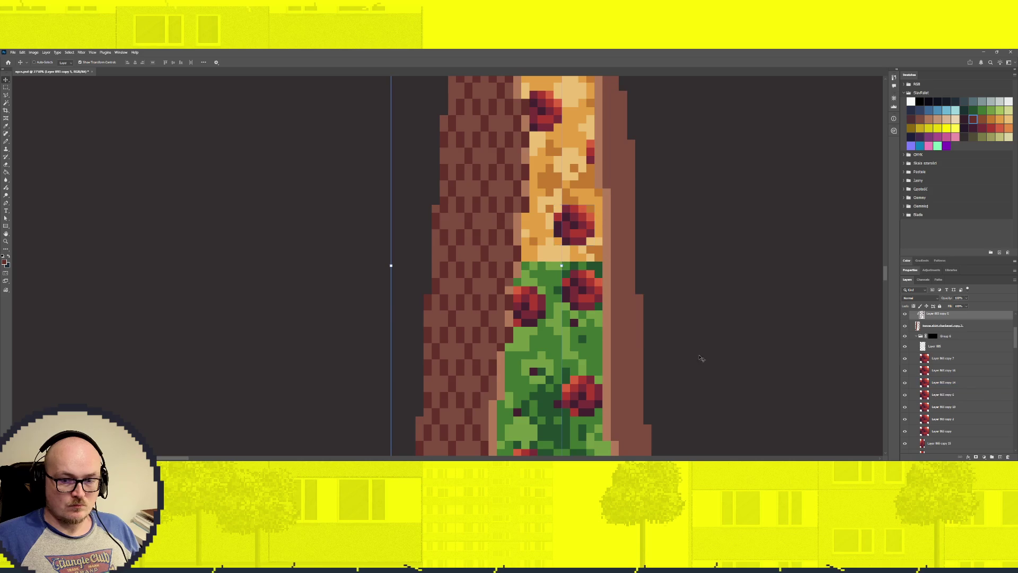
scroll(752, 357, up, 2)
click(925, 362)
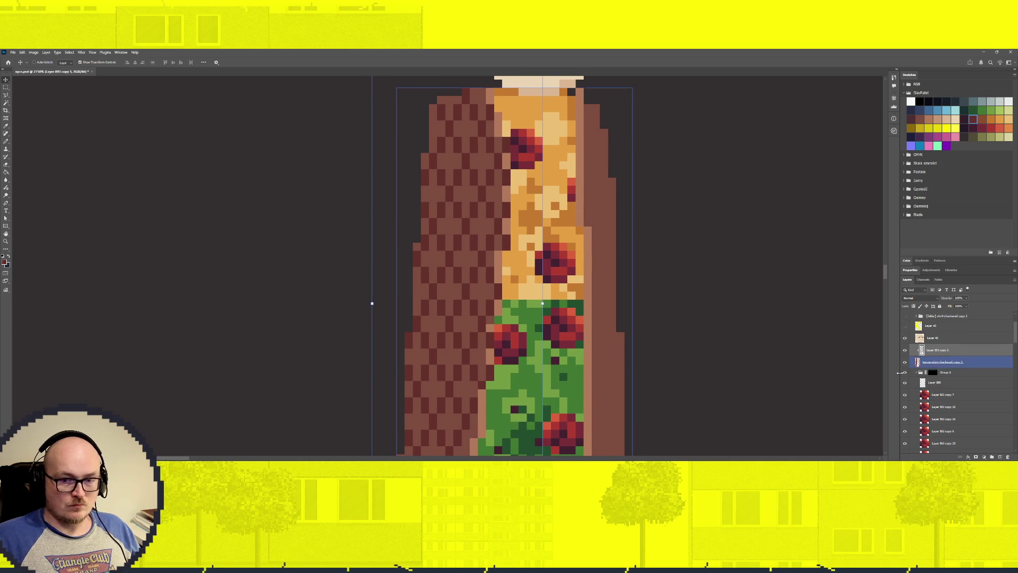
Show the floral sleeve folder again and nudge it one pixel right.
key(w)
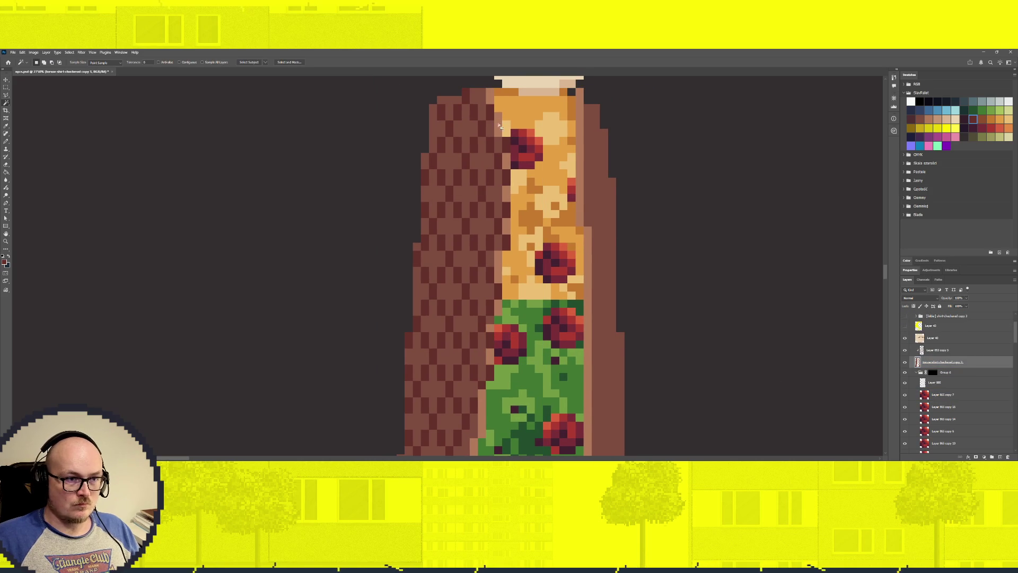
click(942, 350)
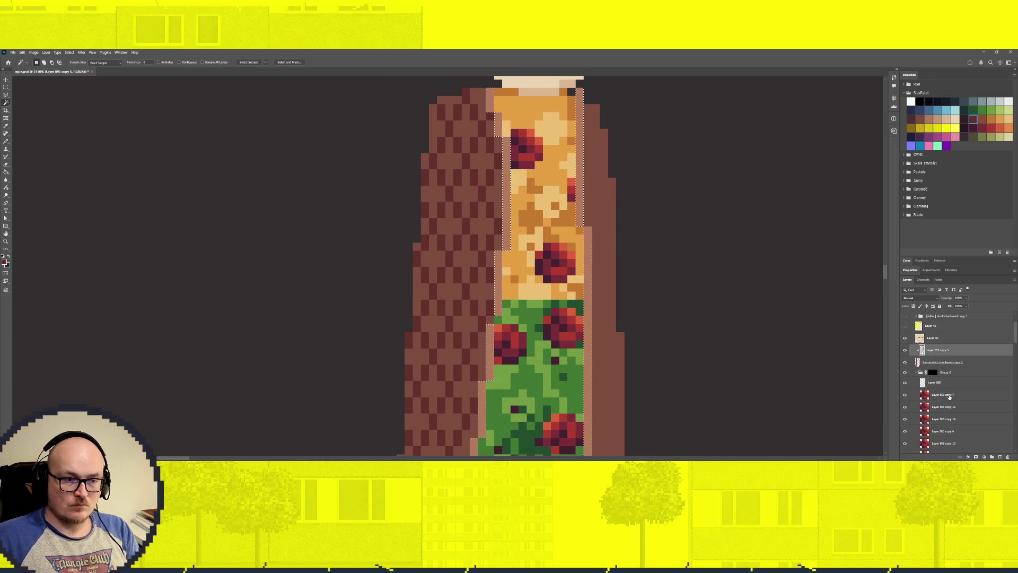
scroll(554, 317, down, 5)
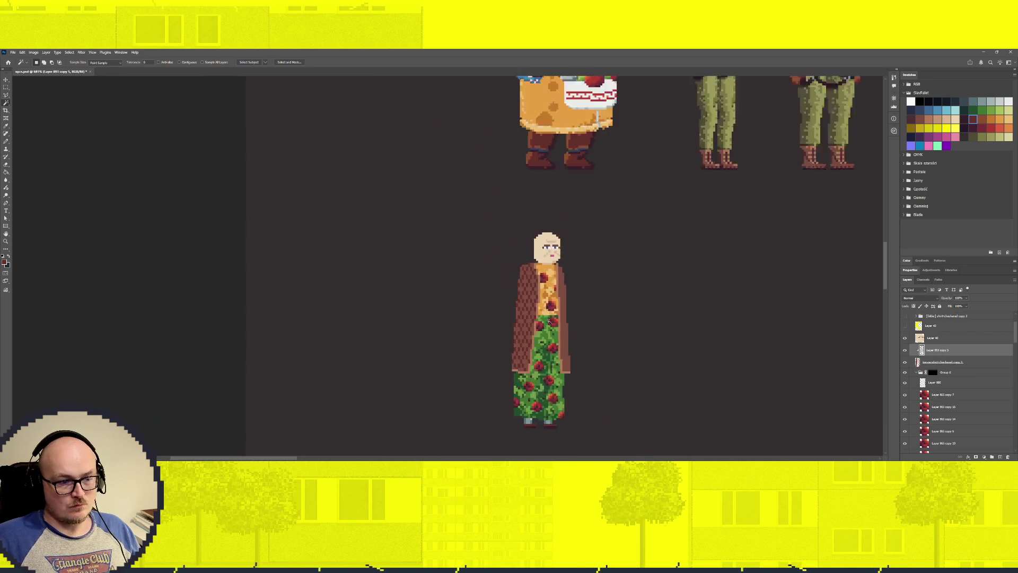
scroll(555, 317, up, 1)
scroll(906, 371, up, 2)
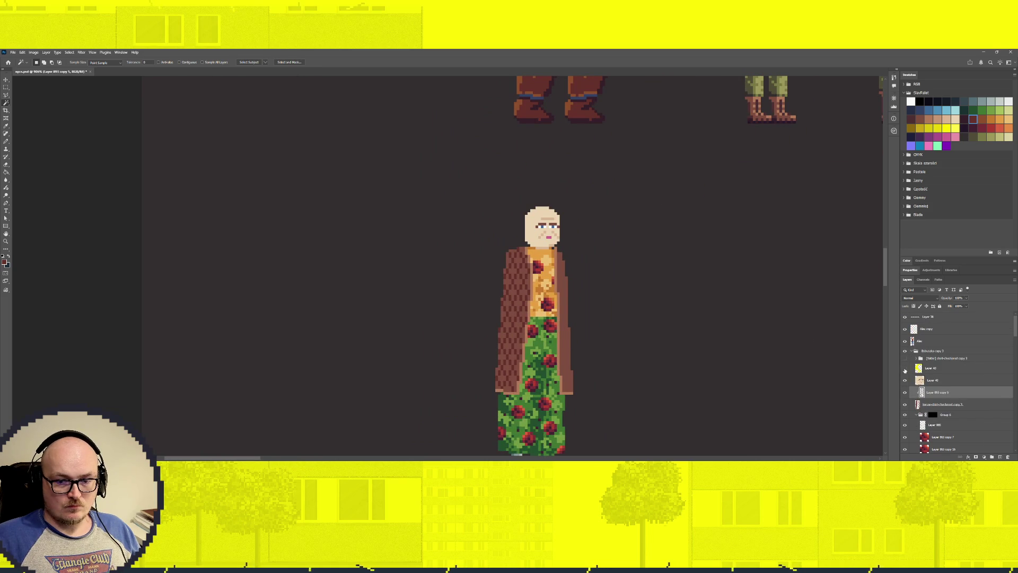
click(906, 359)
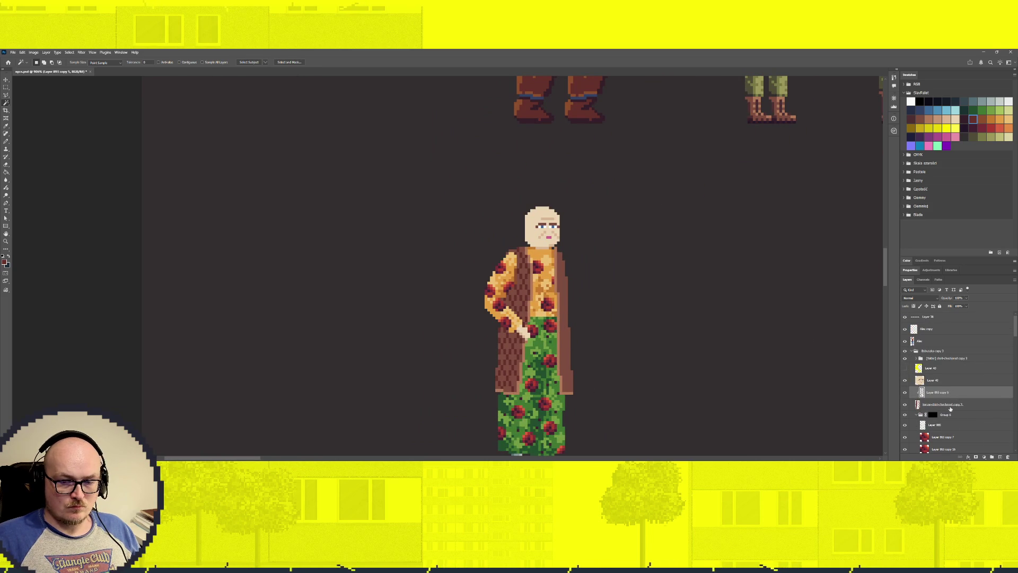
key(v)
drag(487, 297, 571, 308)
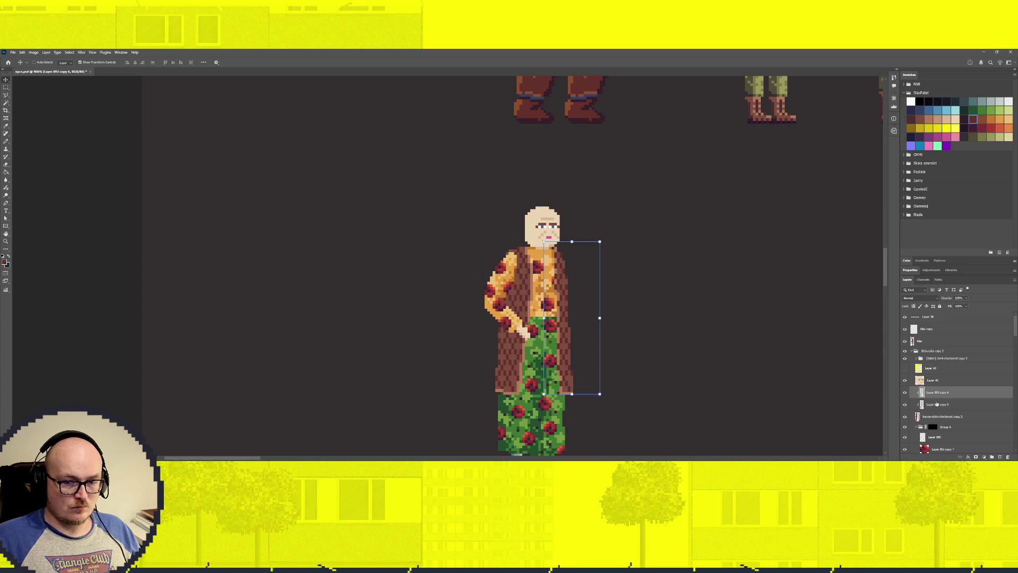
Deselect the coat, then briefly show and re-hide the yellow hair layer (Layer 42).
key(alt+bracketleft)
key(alt+bracketleft)
key(w)
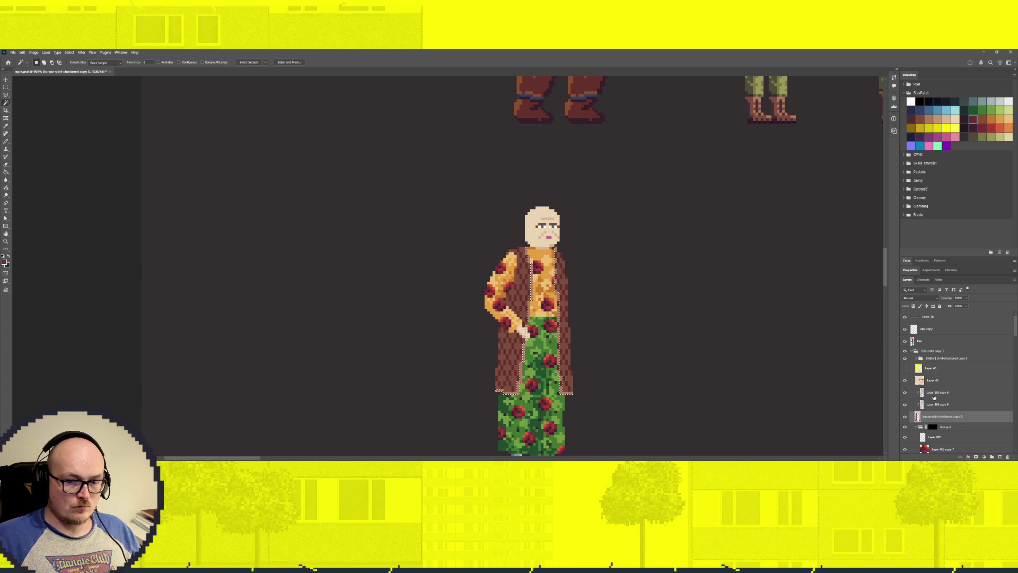
click(959, 396)
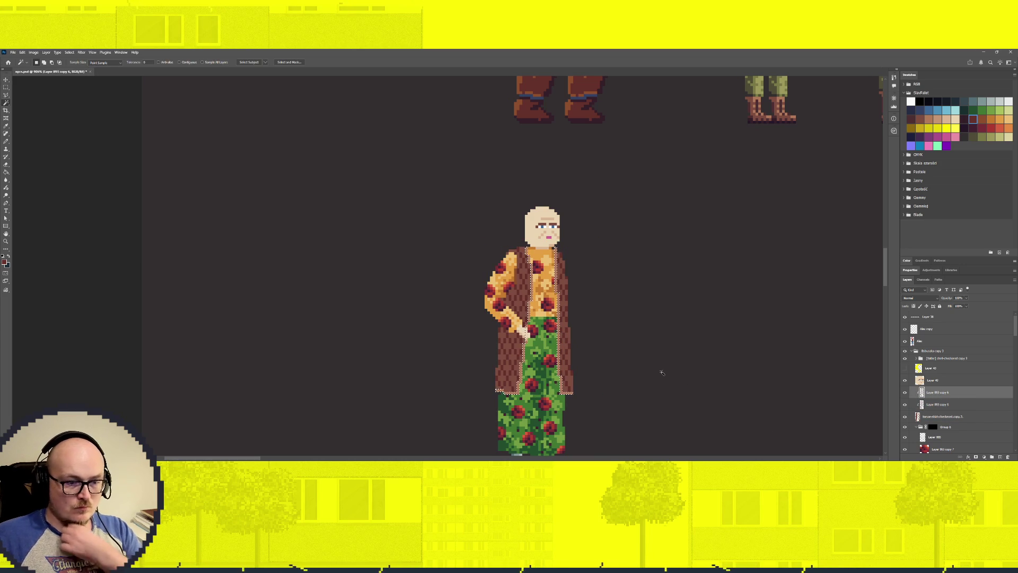
key(ctrl+d)
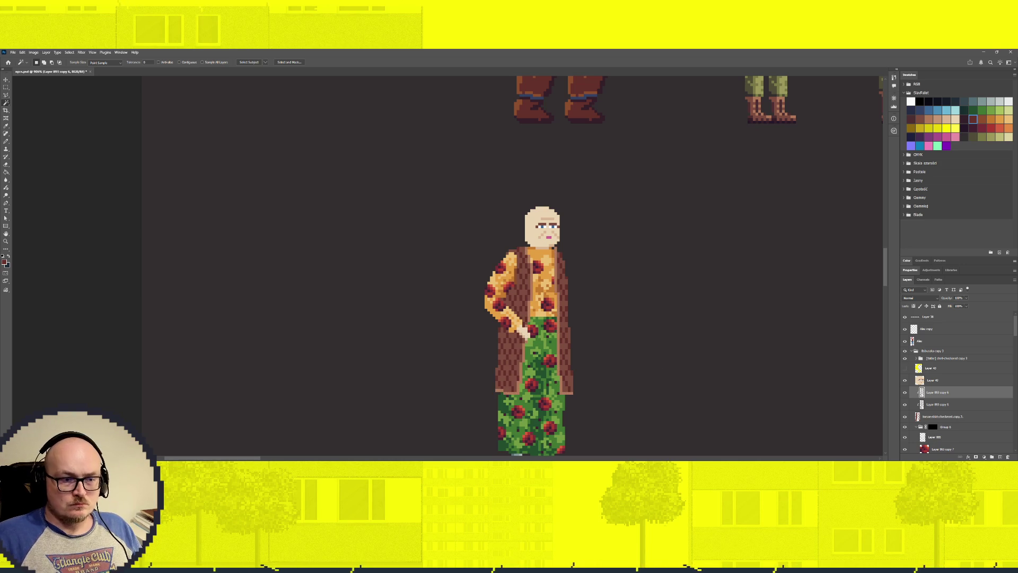
click(905, 369)
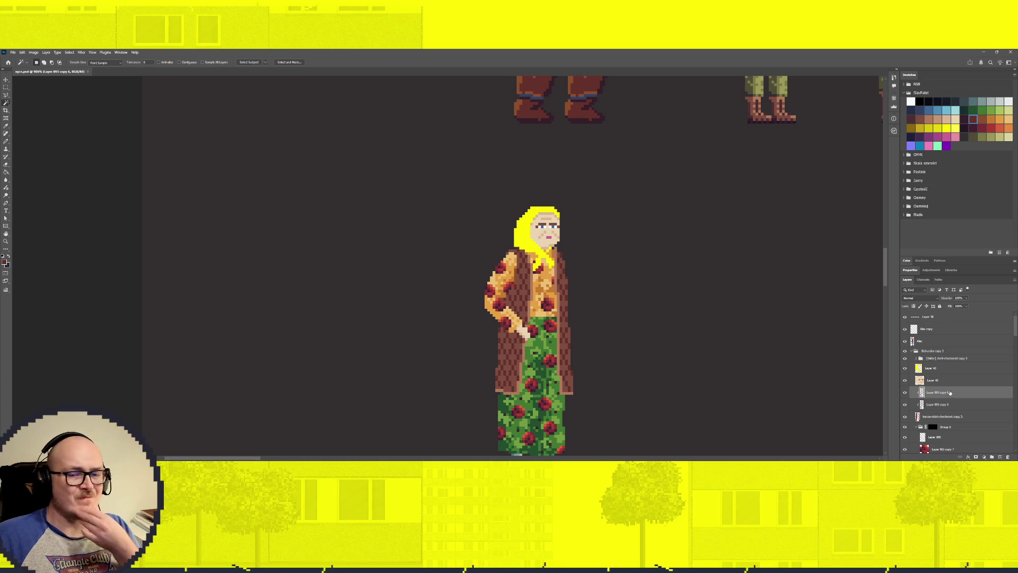
click(905, 369)
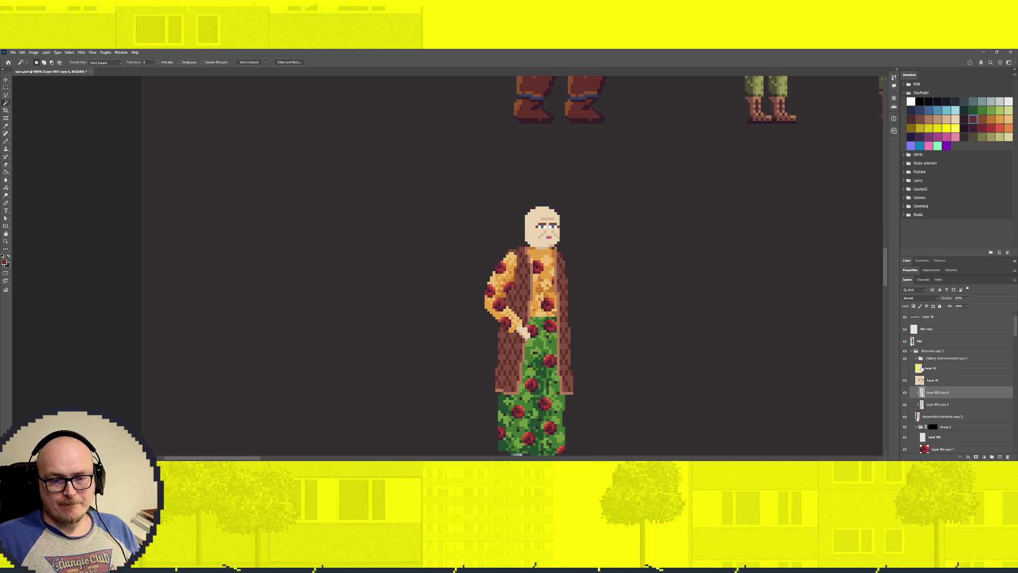
click(939, 380)
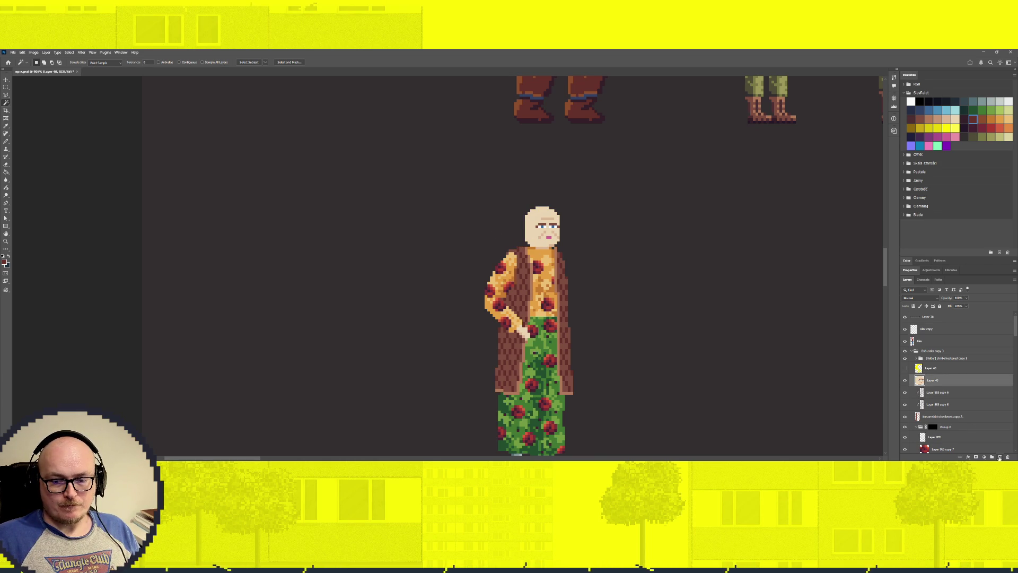
On a new layer, pencil light grey hair pixels across the top of the head.
key(ctrl+shift+alt+n)
click(1001, 101)
key(b)
scroll(551, 211, up, 3)
scroll(555, 212, up, 1)
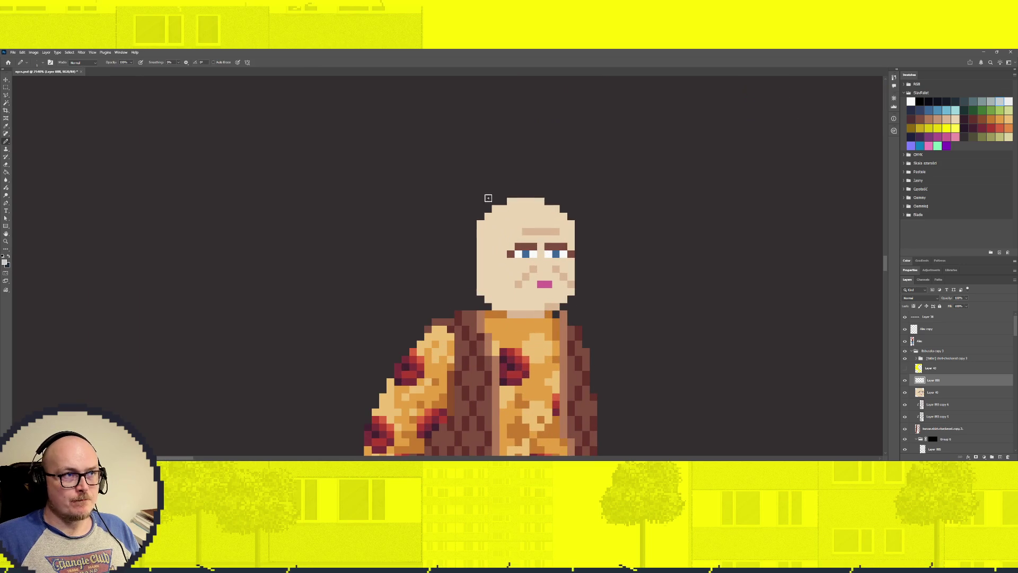
click(526, 209)
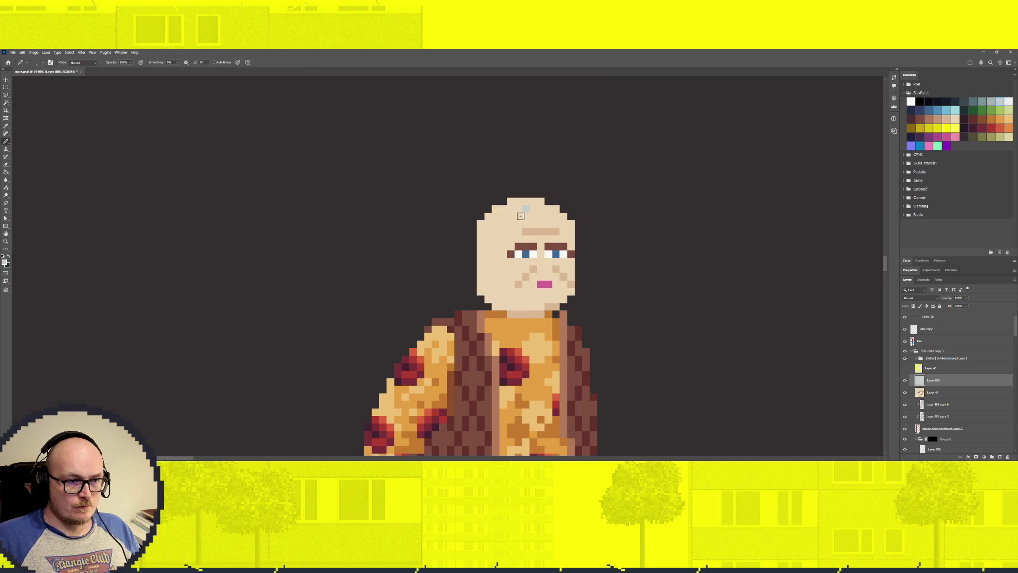
click(539, 209)
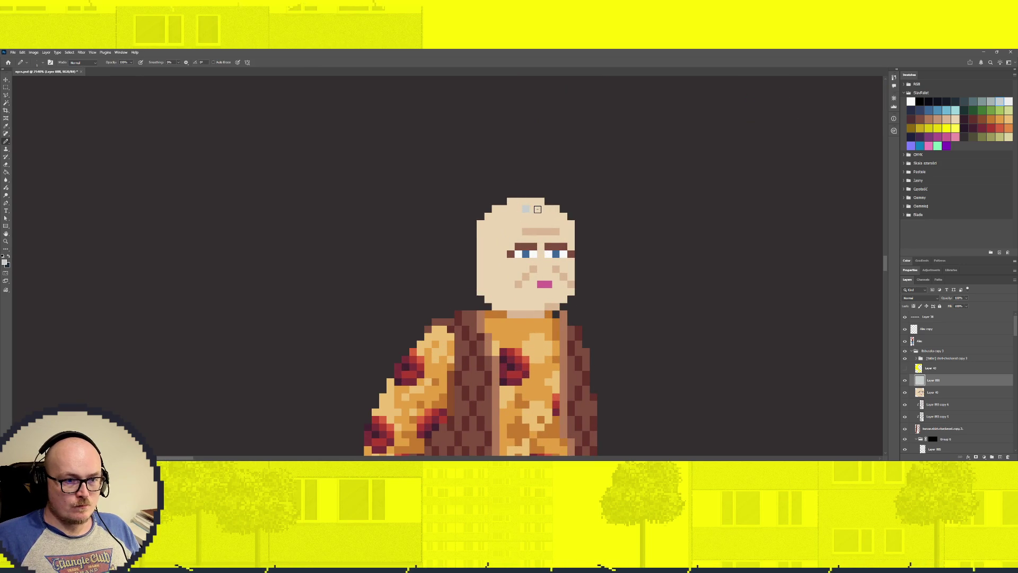
click(548, 217)
click(567, 223)
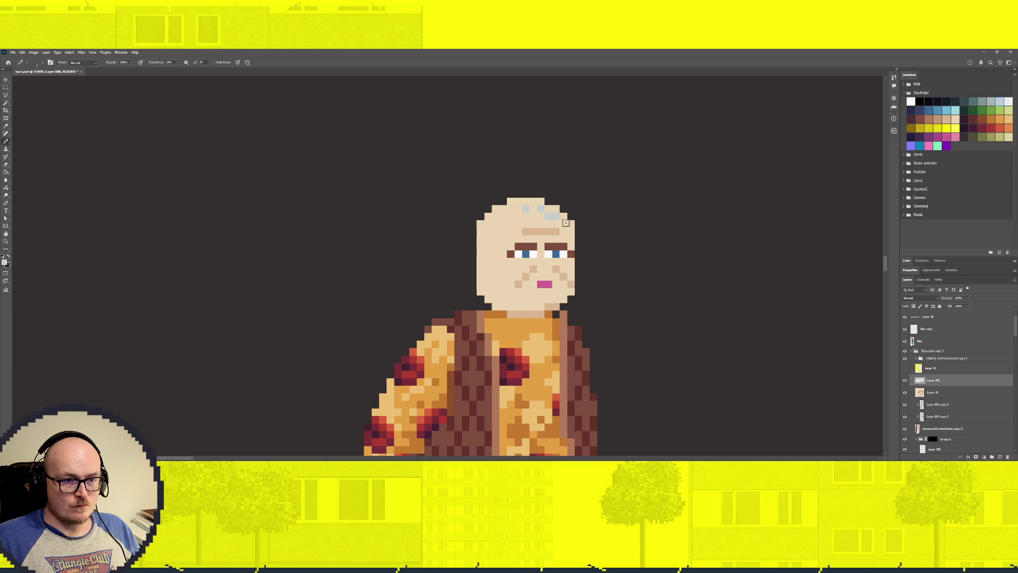
click(518, 217)
click(511, 216)
drag(541, 202, 514, 202)
Extend the grey hair down the head's upper-left and left side.
click(503, 224)
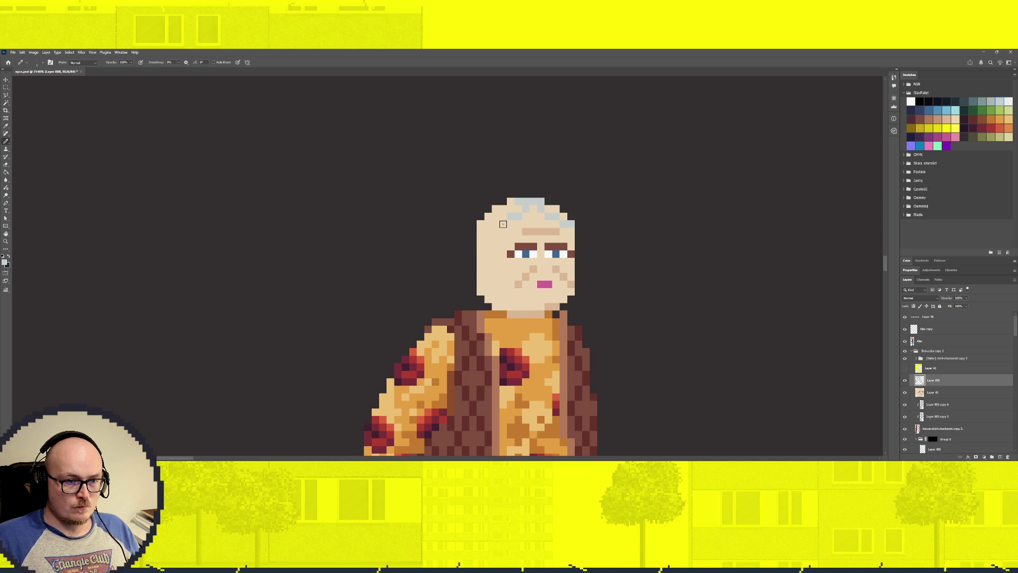
click(496, 223)
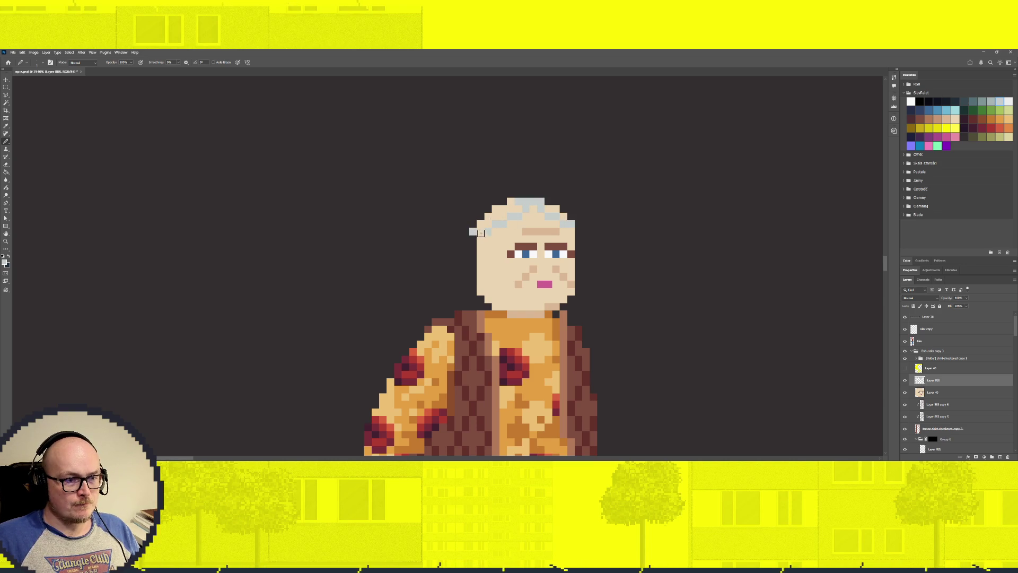
click(481, 235)
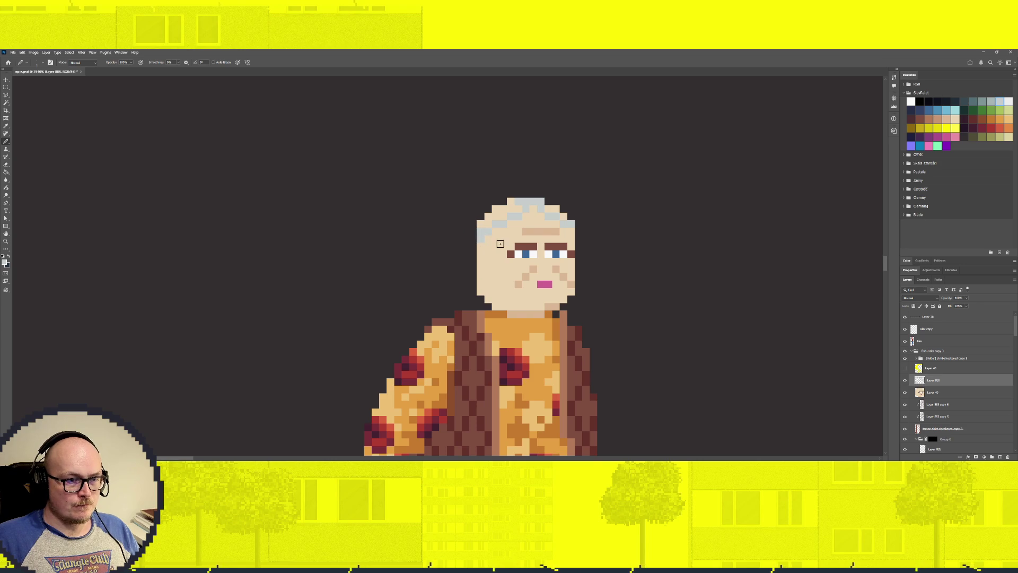
click(473, 249)
mouse_move(474, 239)
mouse_down()
mouse_move(480, 216)
mouse_move(532, 196)
mouse_move(570, 212)
mouse_move(574, 228)
mouse_up()
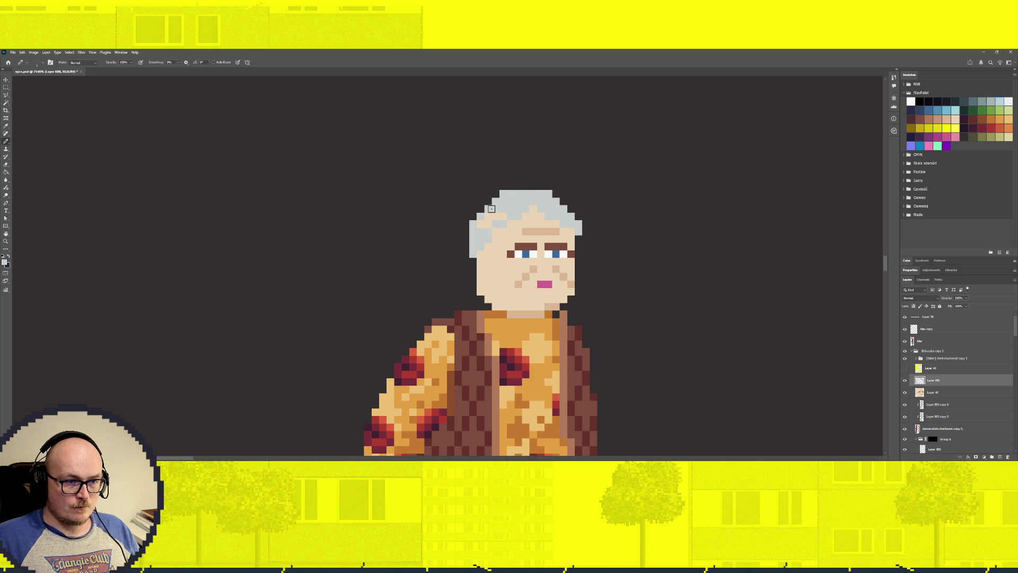
key(ctrl+minus)
key(ctrl+minus)
key(ctrl+minus)
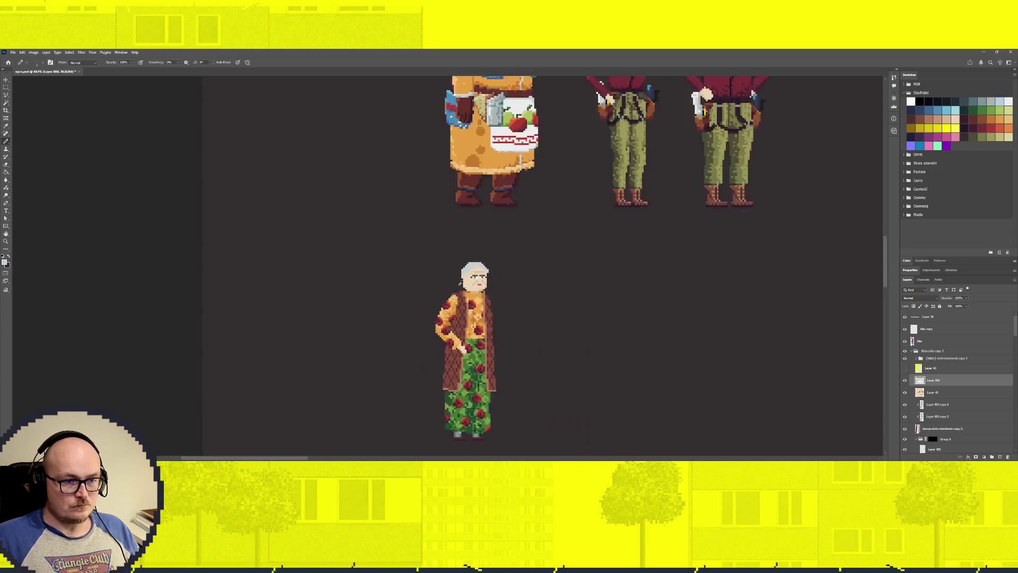
Draw a small grey bun outline above the hair, undoing a stray bump.
scroll(468, 274, up, 3)
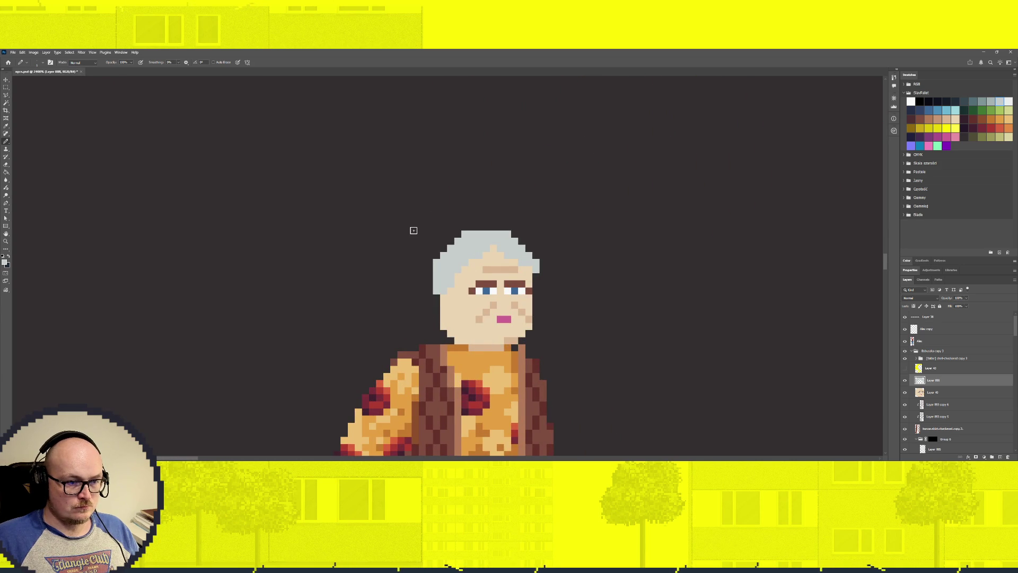
click(522, 240)
scroll(461, 256, down, 1)
scroll(460, 249, down, 1)
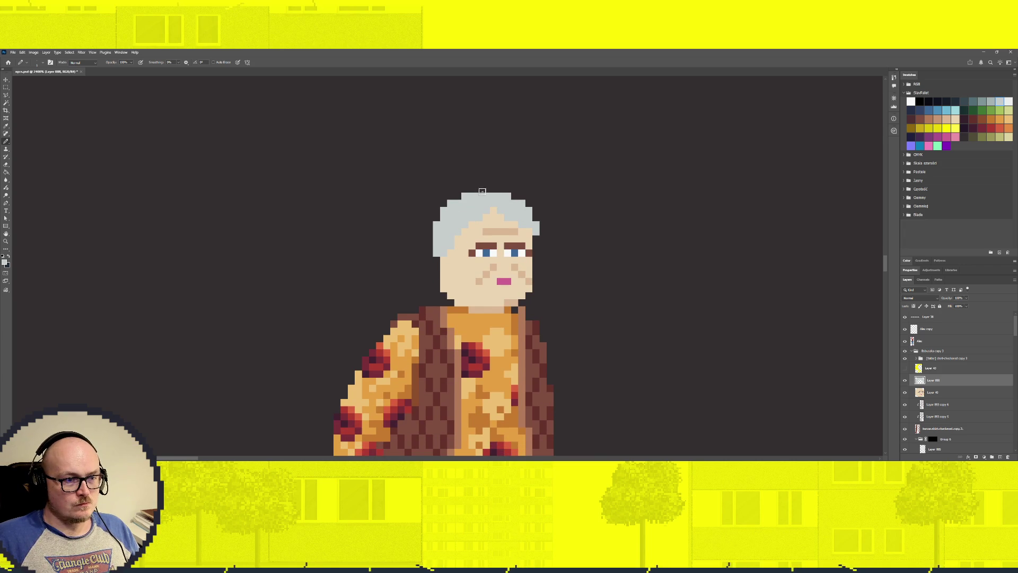
click(472, 189)
drag(494, 188, 501, 189)
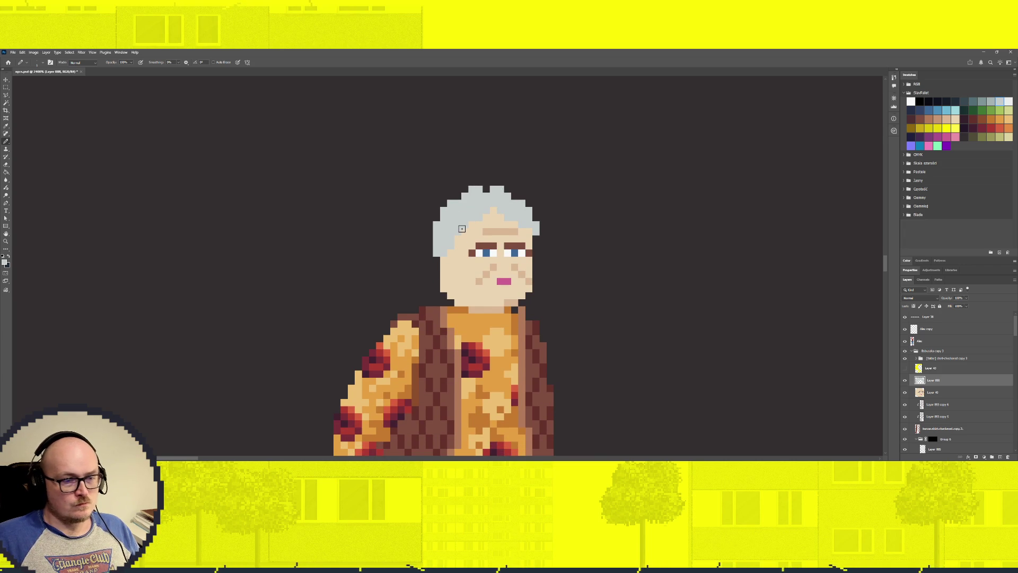
key(ctrl+z)
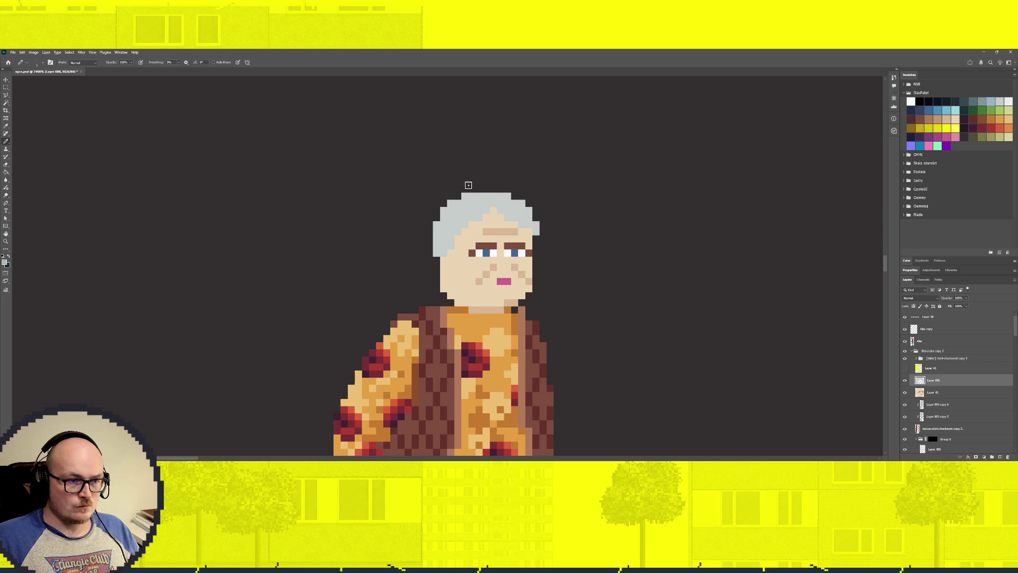
click(485, 189)
mouse_move(488, 182)
mouse_down()
mouse_move(451, 175)
mouse_move(455, 196)
mouse_move(456, 181)
mouse_up()
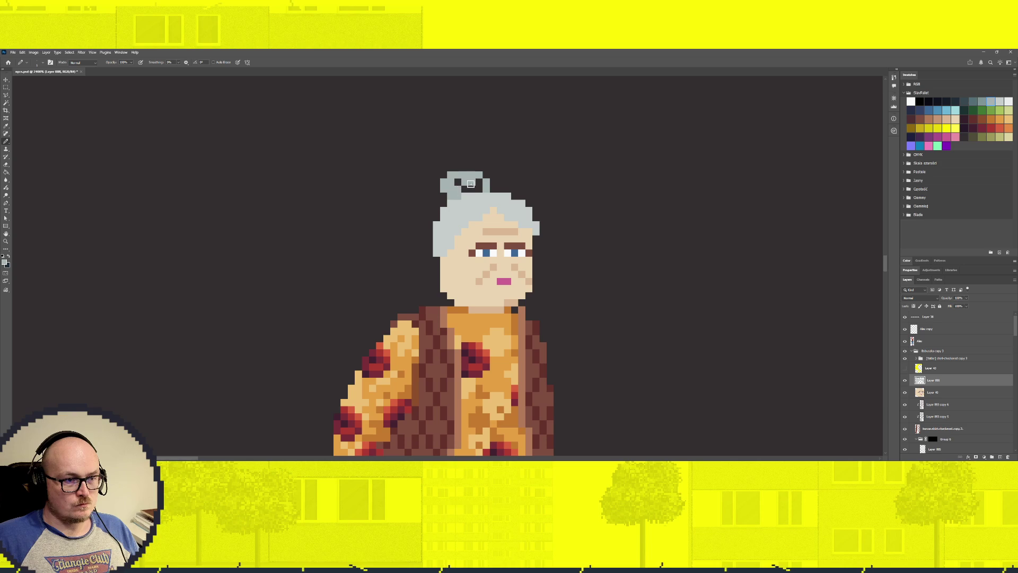
scroll(457, 181, down, 2)
scroll(457, 181, down, 2)
scroll(463, 170, up, 5)
Erase the bun's left edge and top row to narrow it.
key(e)
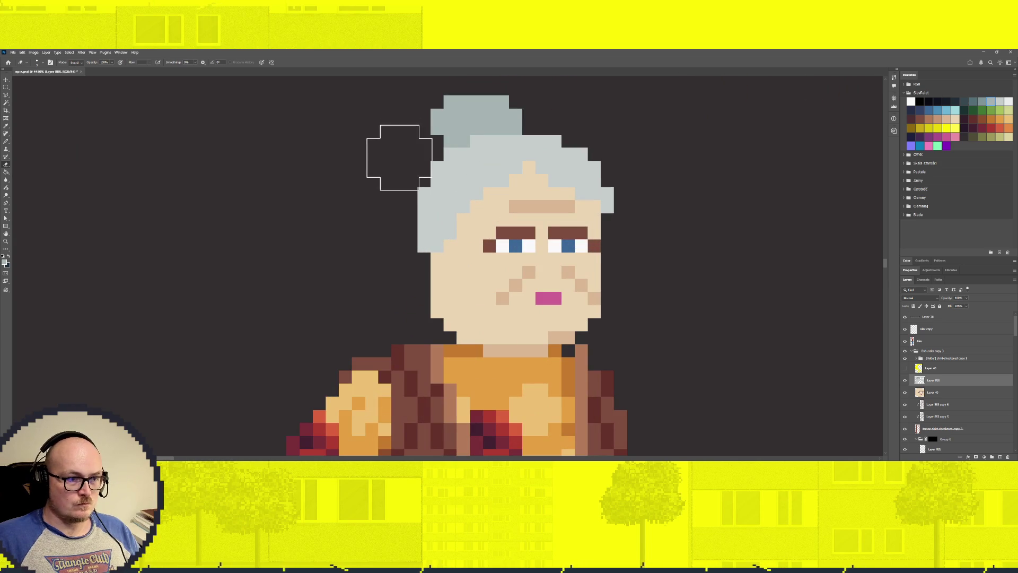
drag(449, 142, 450, 102)
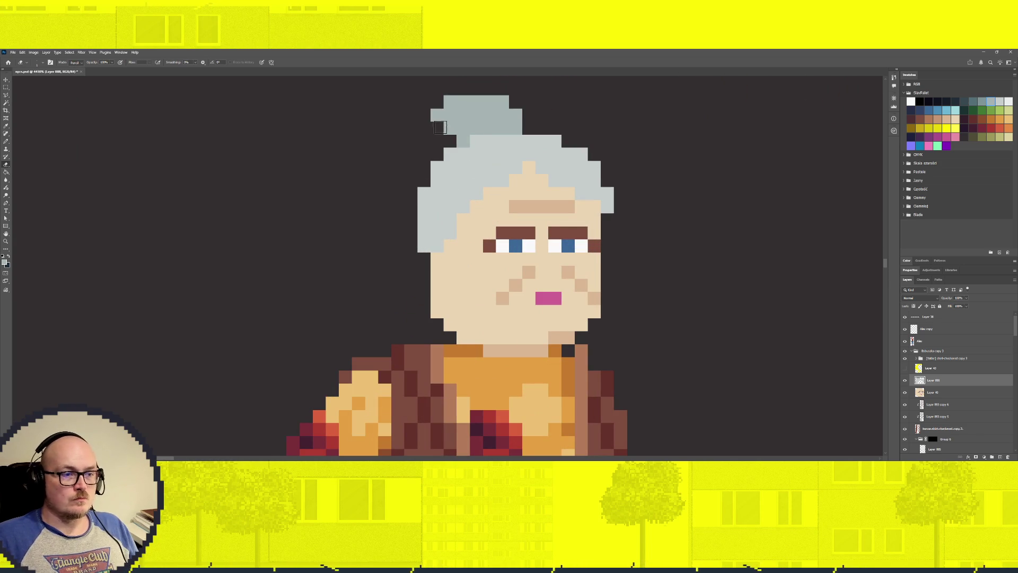
scroll(466, 154, down, 3)
scroll(470, 170, up, 1)
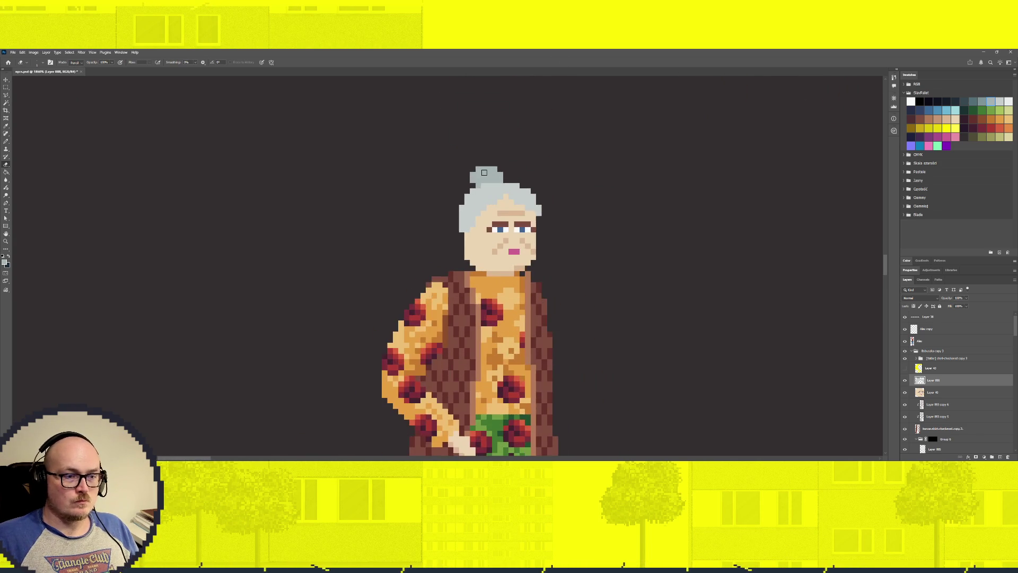
drag(471, 173, 495, 168)
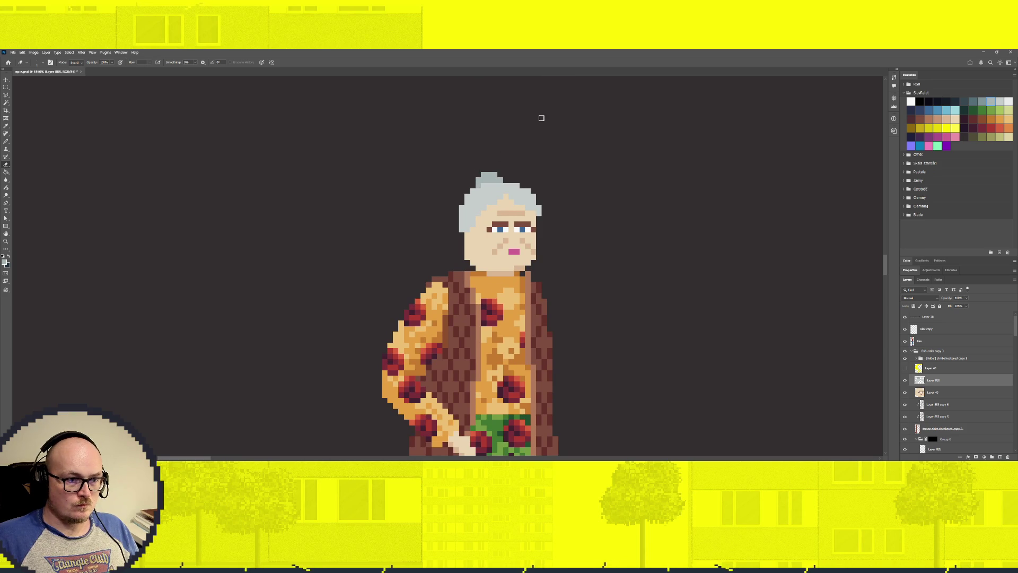
scroll(540, 197, down, 3)
scroll(527, 241, up, 1)
scroll(528, 241, up, 1)
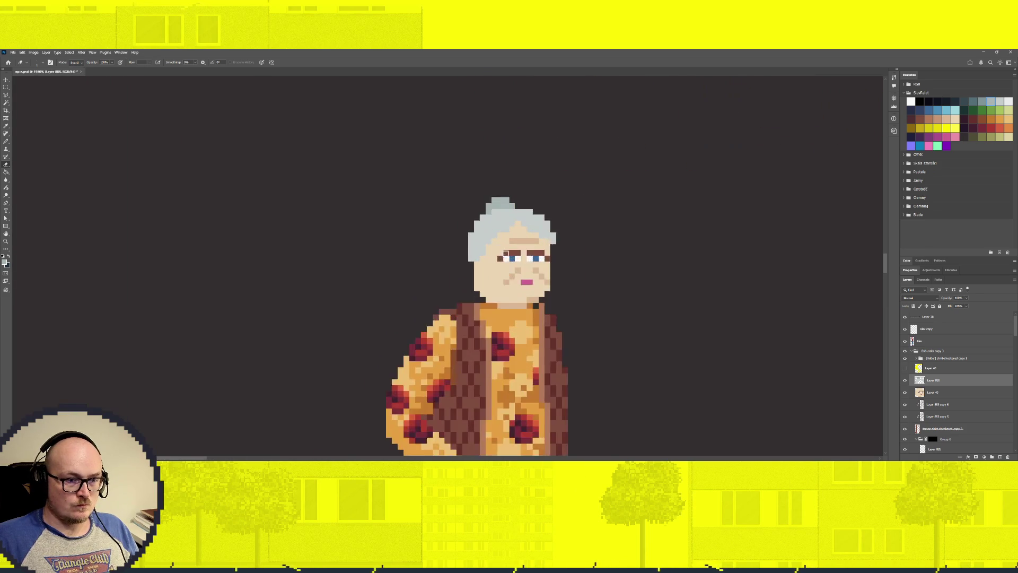
Pencil lightest-swatch highlight pixels across the top and both sides of the grey hair.
scroll(527, 241, up, 1)
click(1009, 101)
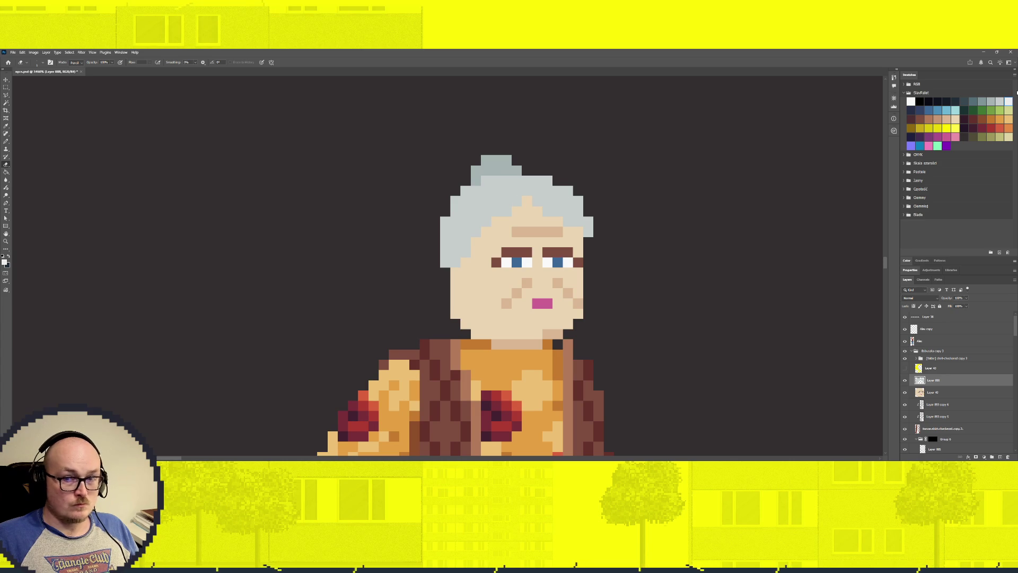
key(b)
click(486, 190)
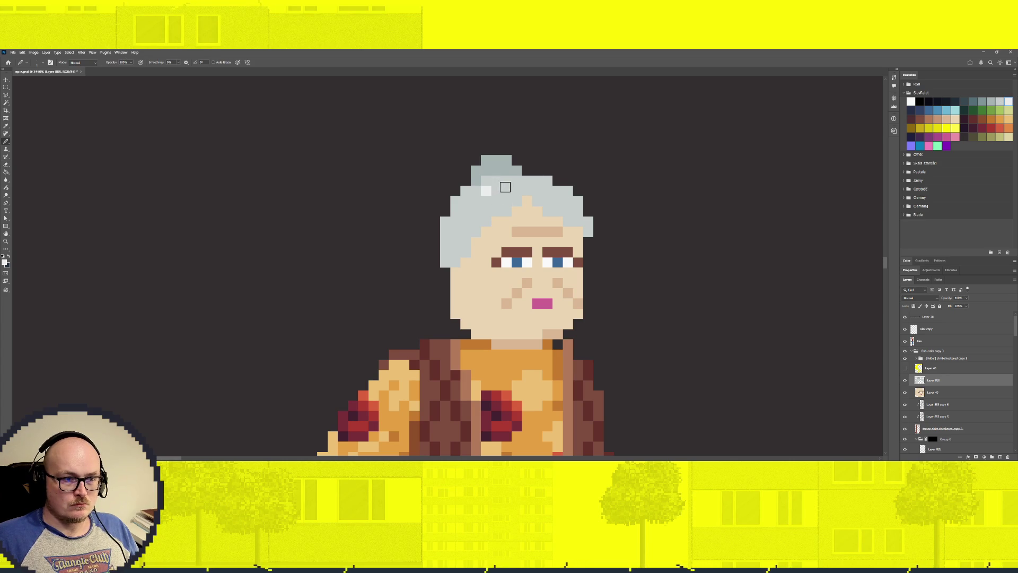
click(506, 181)
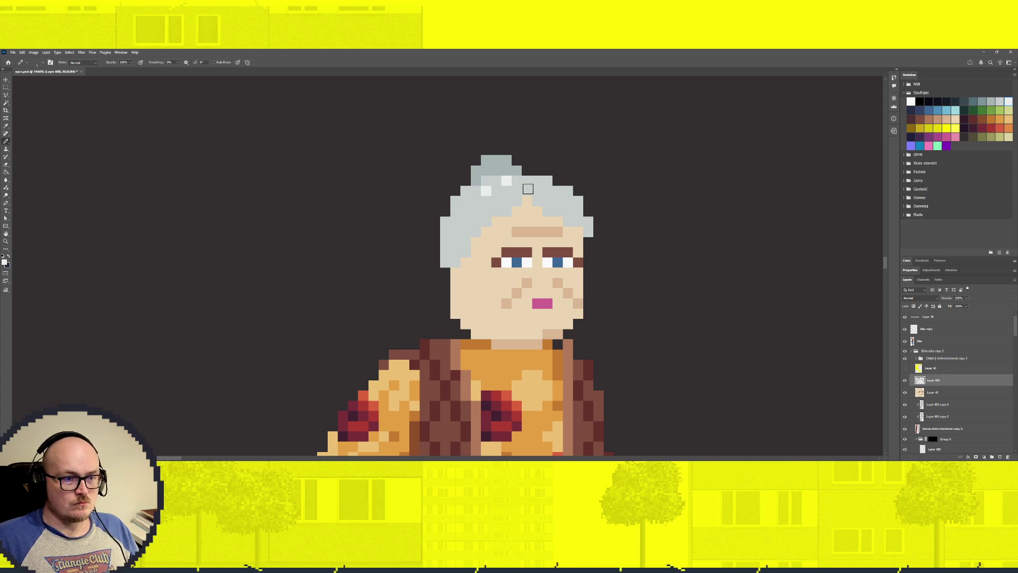
click(537, 181)
click(466, 202)
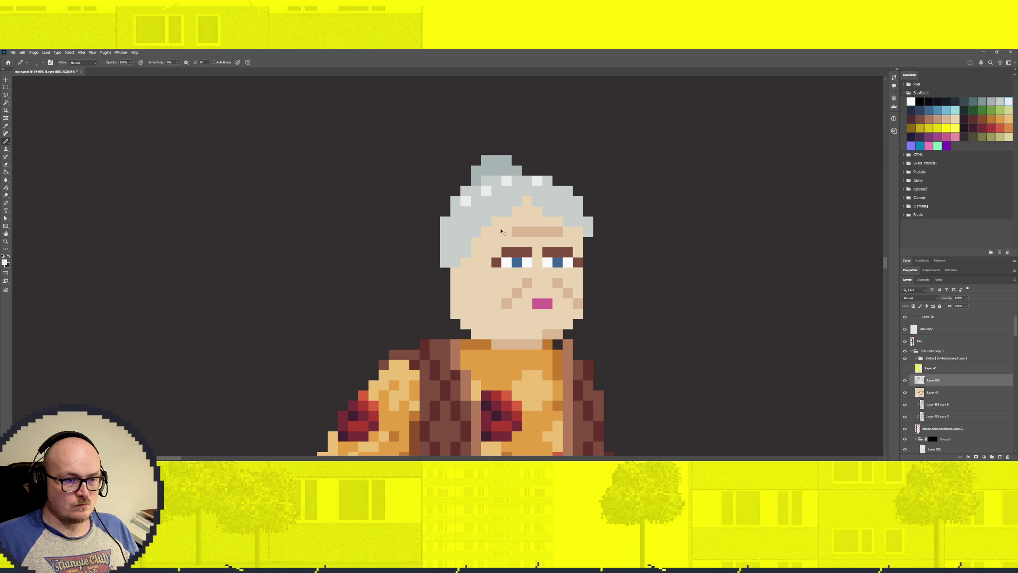
click(456, 222)
click(558, 201)
click(578, 211)
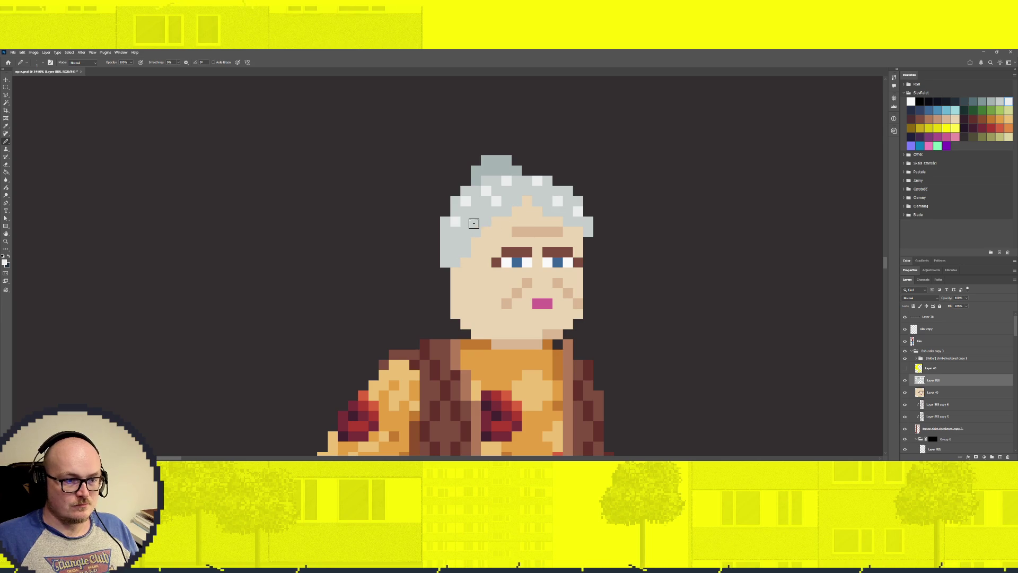
Pick a mid grey swatch and make the face layer, Layer 40, active.
scroll(474, 228, down, 3)
scroll(472, 236, up, 4)
click(992, 101)
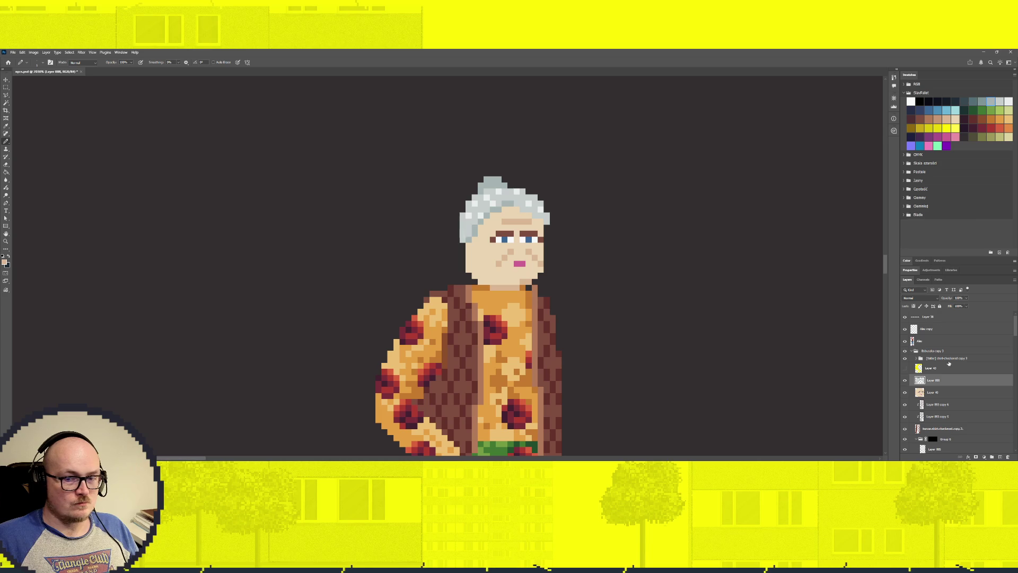
ctrl+click(534, 257)
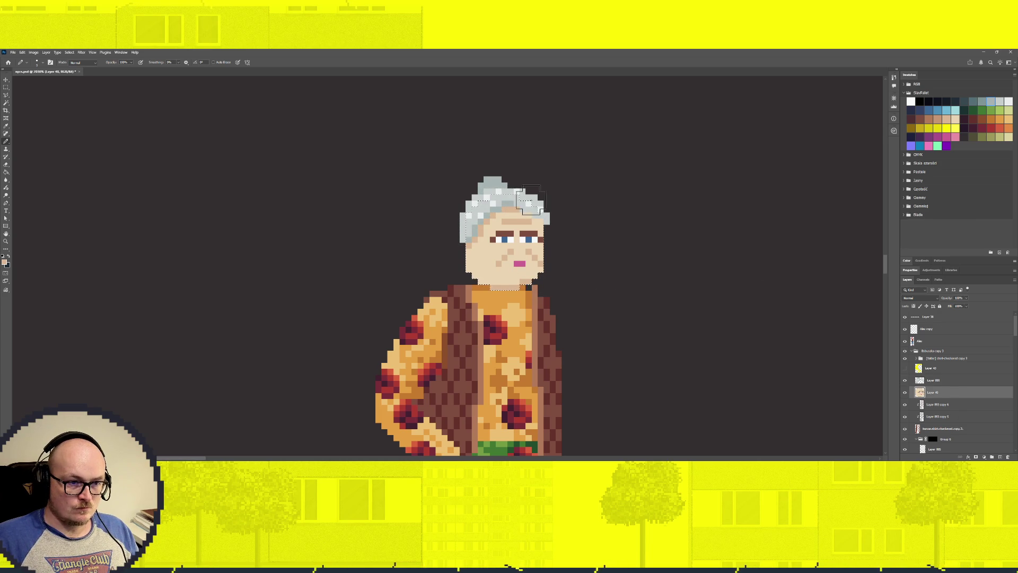
Paint Bucket the bun darker grey-blue on hair layer Layer 888, undoing a wrong-layer fill.
scroll(557, 278, down, 3)
scroll(523, 292, up, 2)
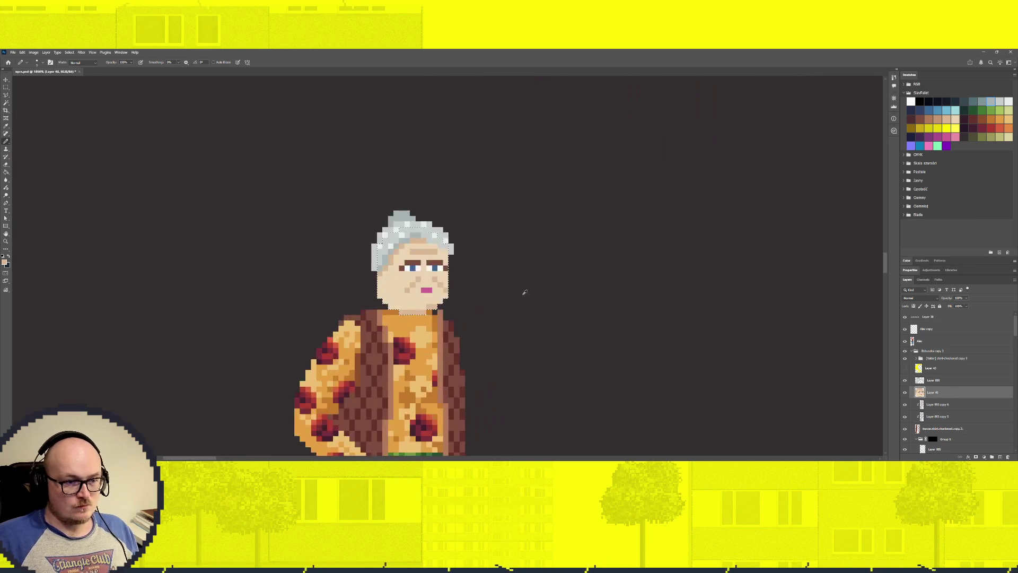
scroll(505, 296, down, 1)
scroll(422, 269, up, 2)
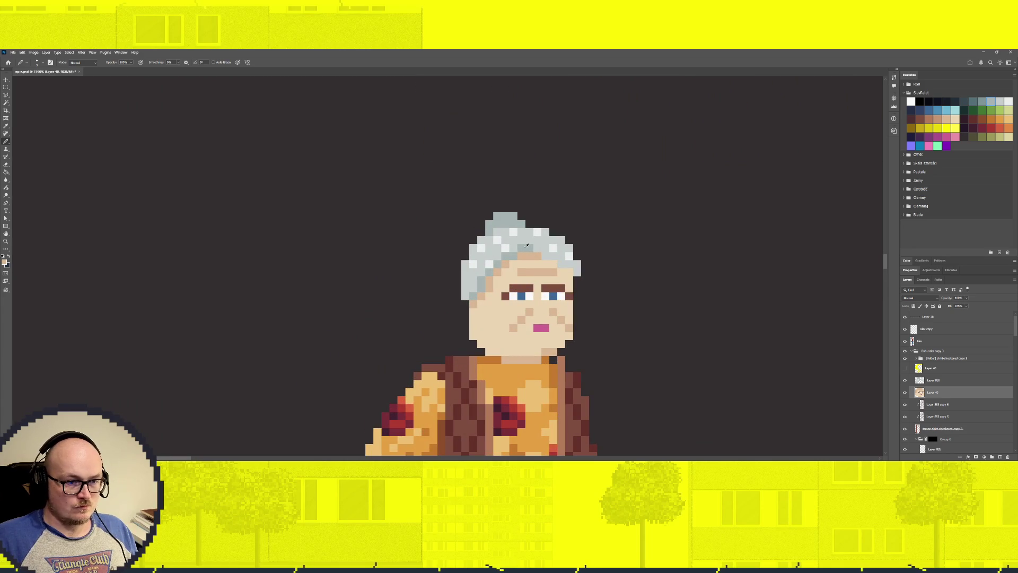
click(978, 101)
key(g)
click(531, 238)
key(ctrl+z)
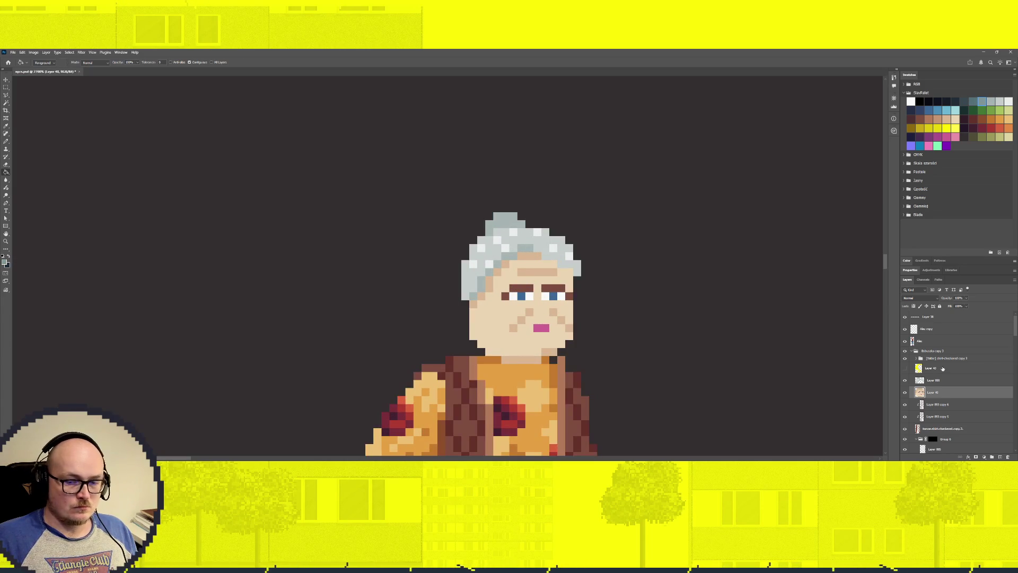
click(937, 380)
click(520, 225)
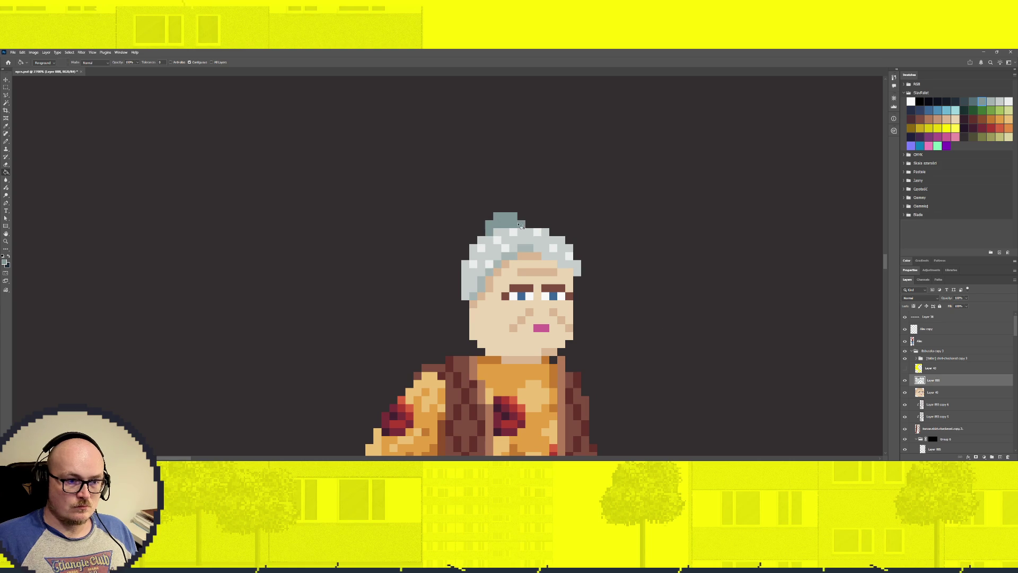
Hide the dark Color Fill 2 background layer.
scroll(908, 434, down, 5)
scroll(908, 434, down, 5)
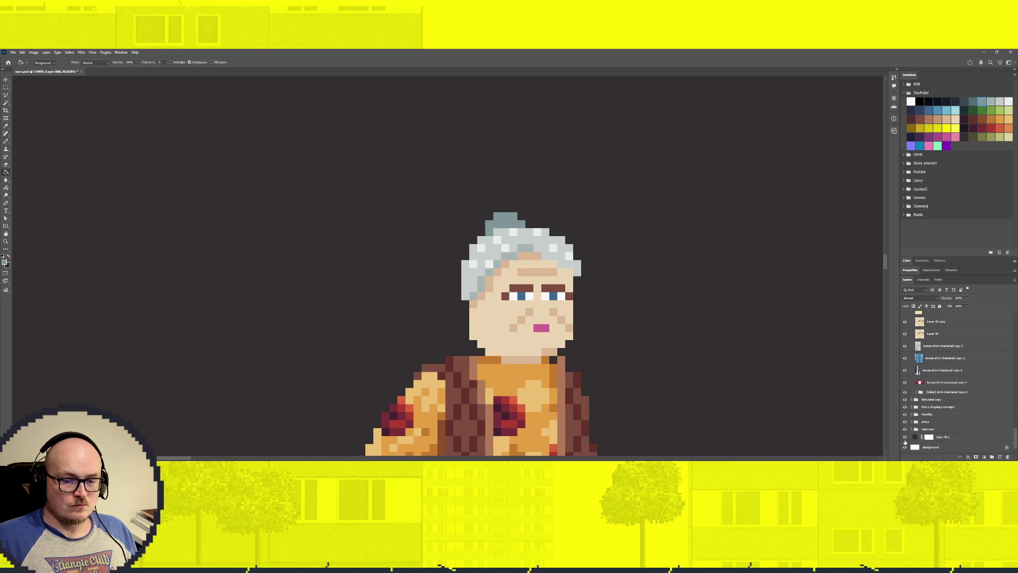
click(906, 438)
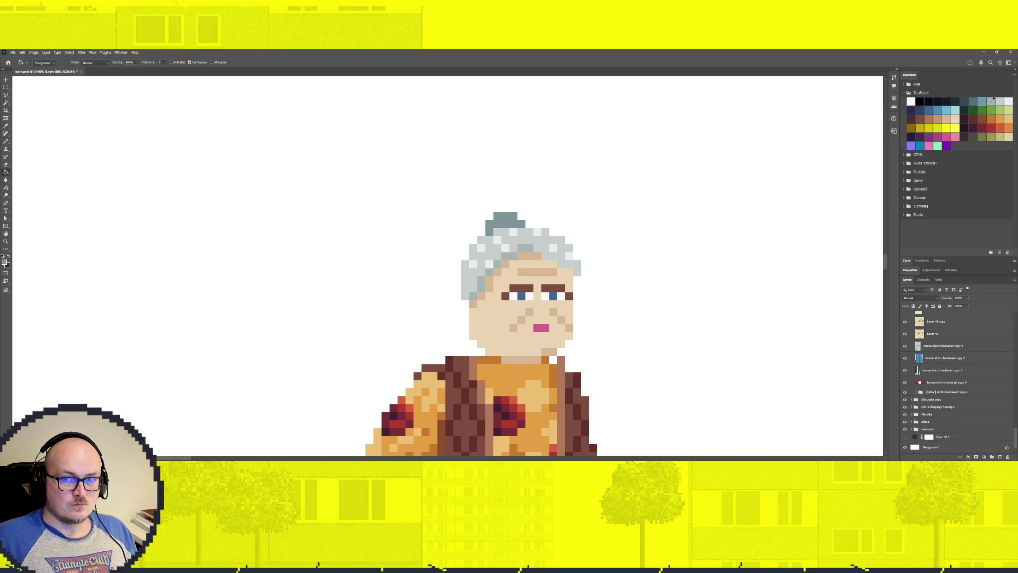
Undo the earlier shading and fill the top hair pixels grey-teal on the hair layer.
key(ctrl+z)
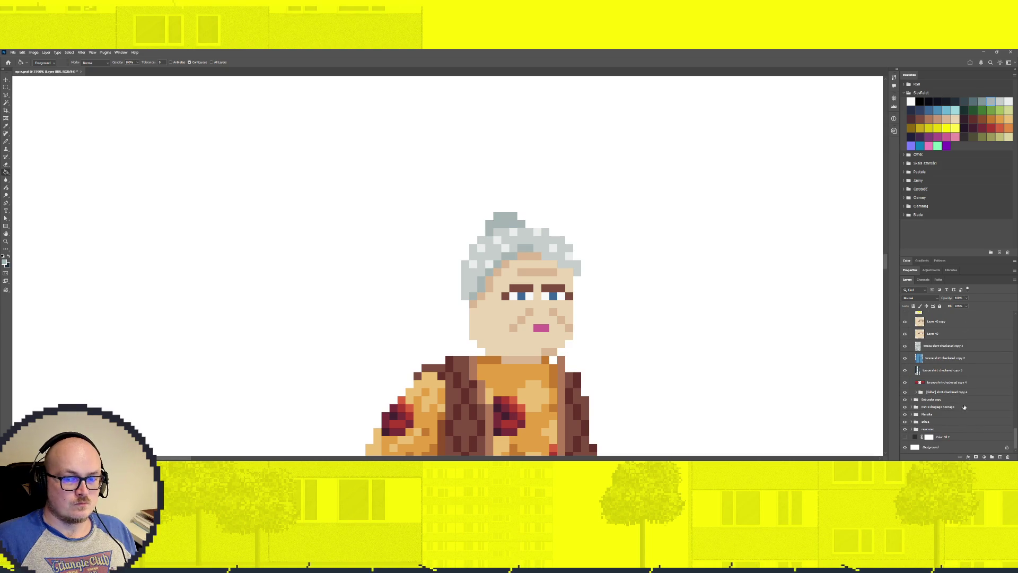
ctrl+click(568, 341)
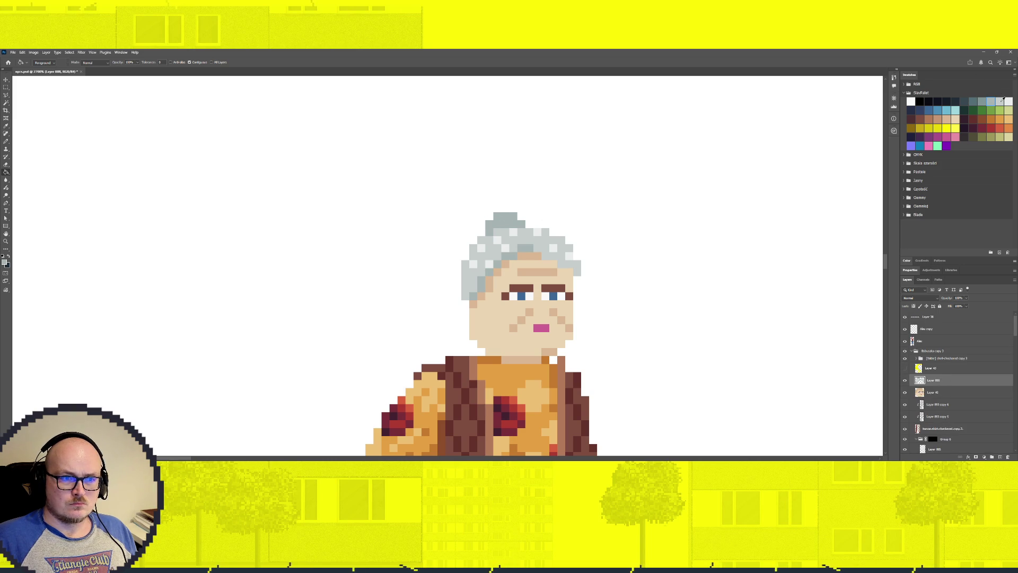
click(982, 100)
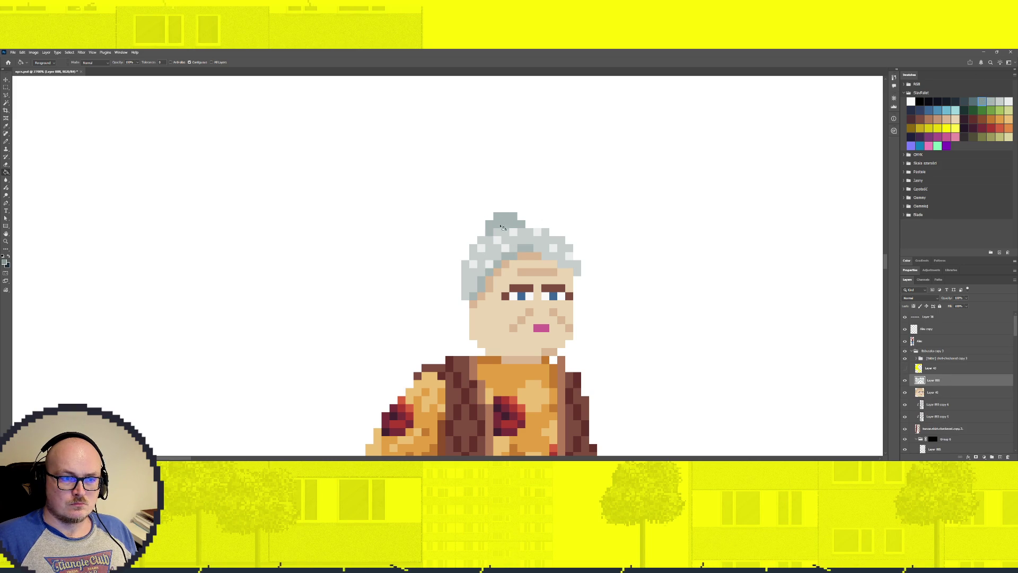
click(500, 229)
click(991, 100)
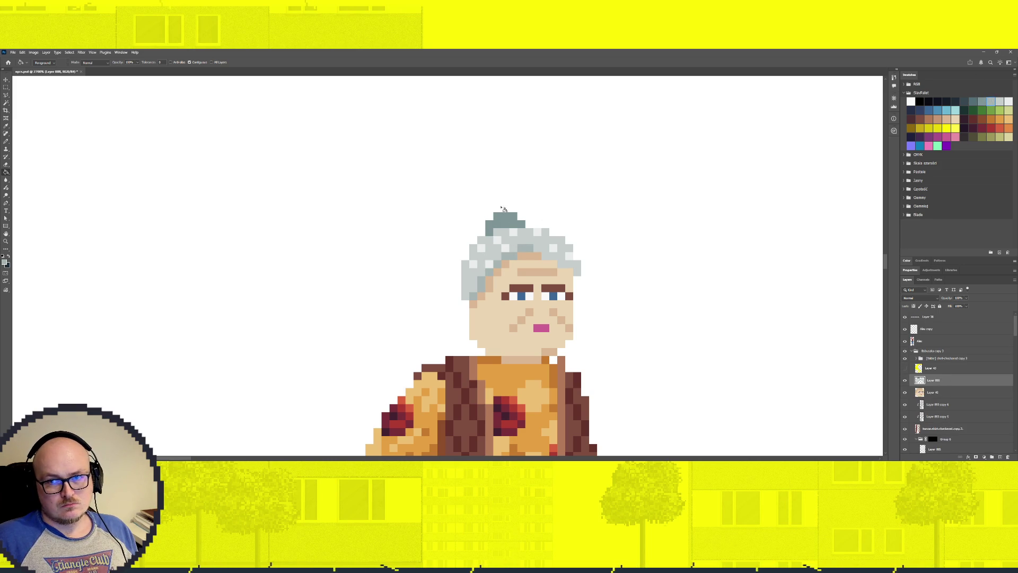
click(523, 241)
key(ctrl+z)
Shade six hair pixels on the left of the head dark grey-teal.
click(982, 101)
click(509, 256)
click(498, 264)
click(489, 271)
click(482, 284)
click(479, 301)
click(474, 296)
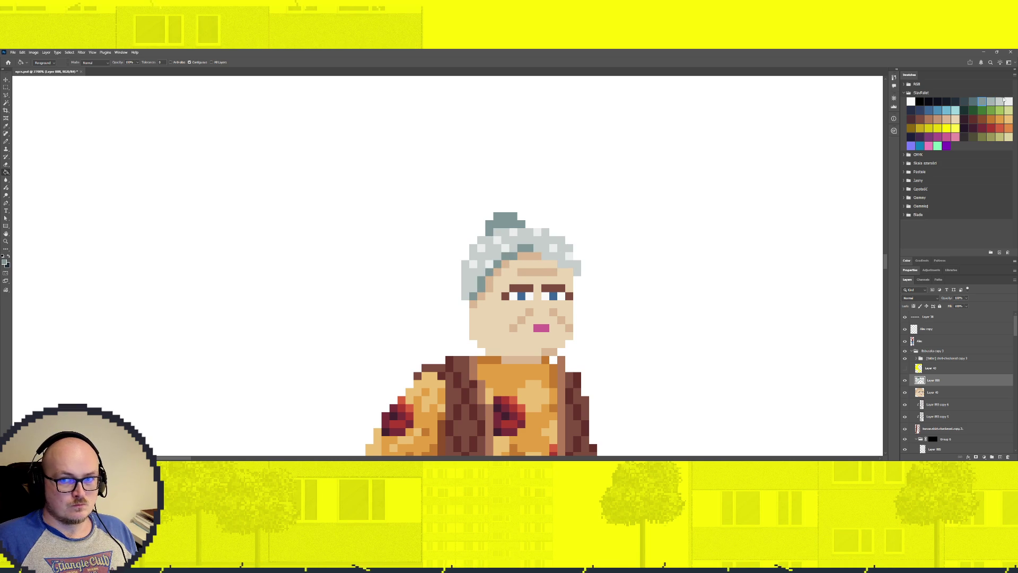
Fill light-grey and left-side hair pixels with a medium grey.
click(964, 110)
click(569, 246)
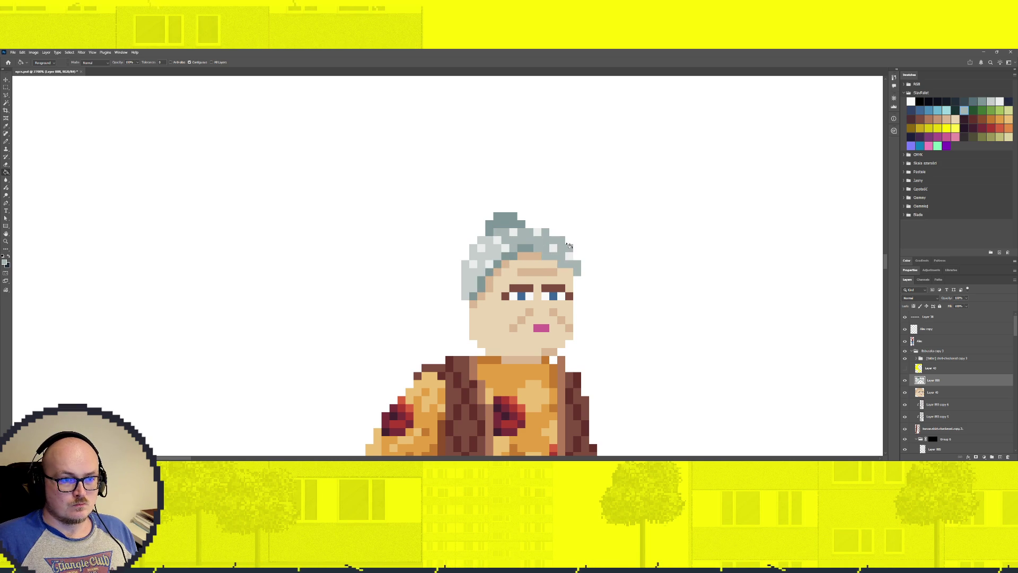
click(491, 257)
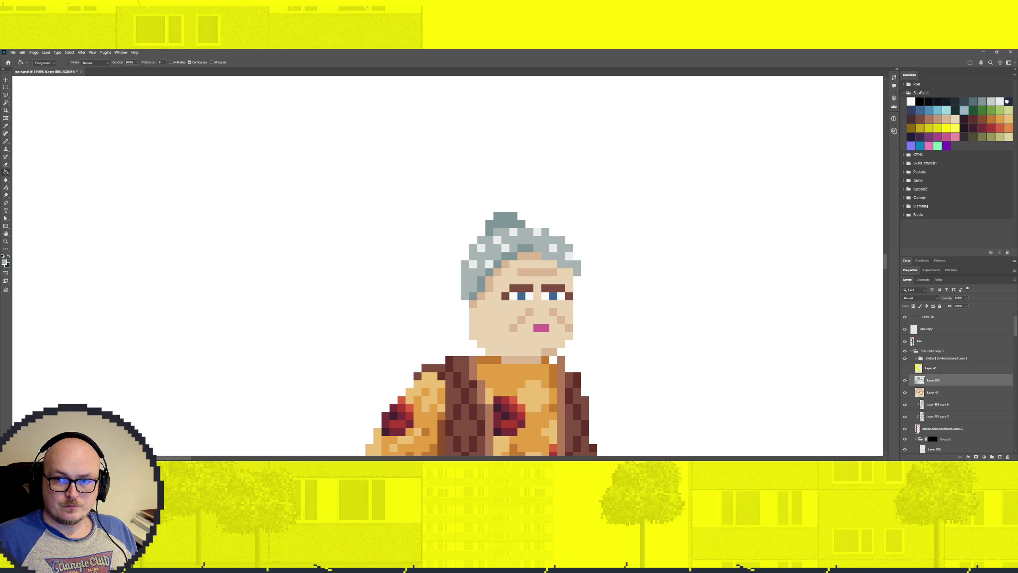
Settle on grey-teal and fill stray light hair pixels, undoing an accidental whole-layer fill.
click(1008, 101)
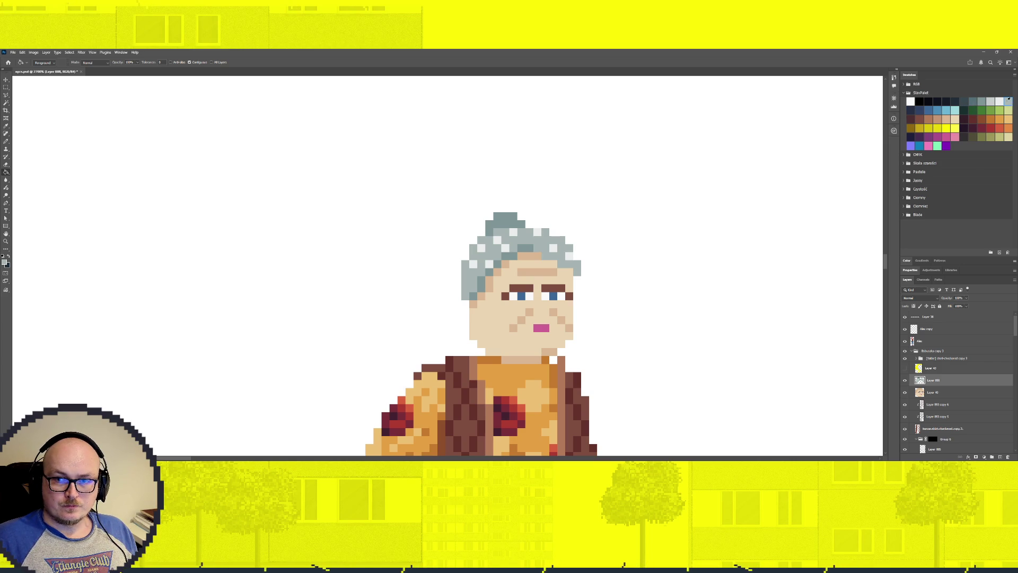
click(972, 100)
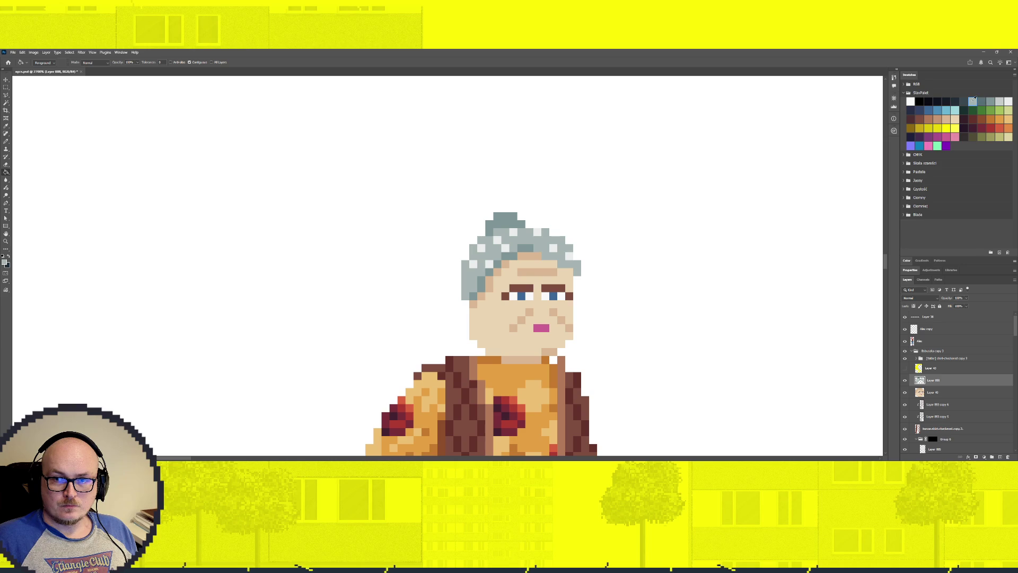
click(1000, 101)
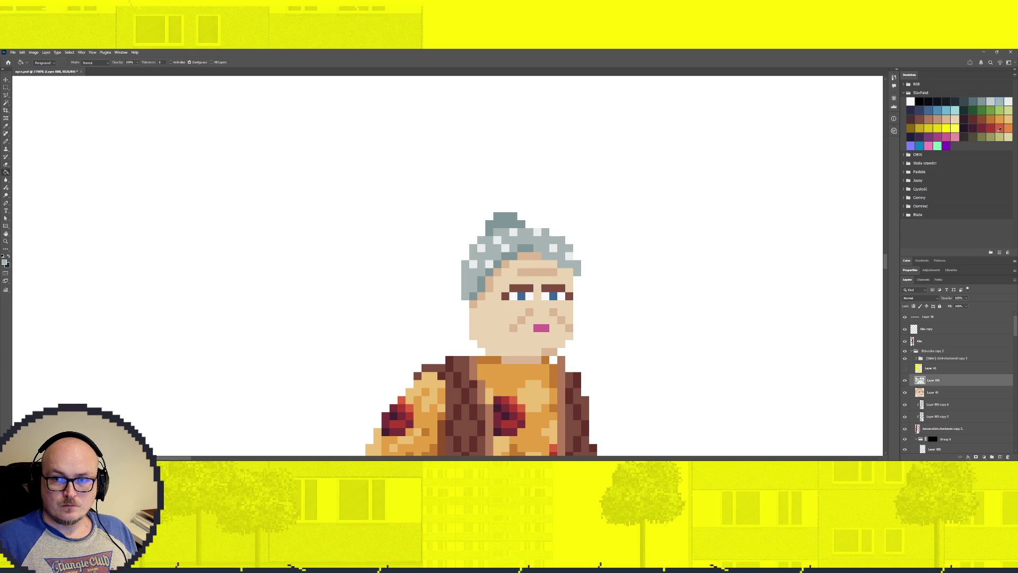
click(990, 101)
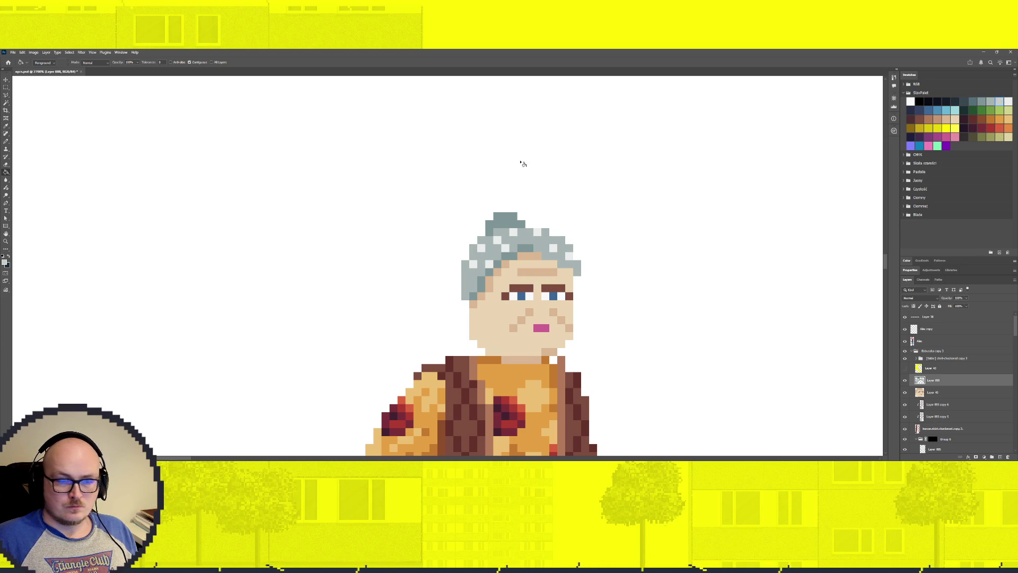
key(b)
key(g)
click(476, 264)
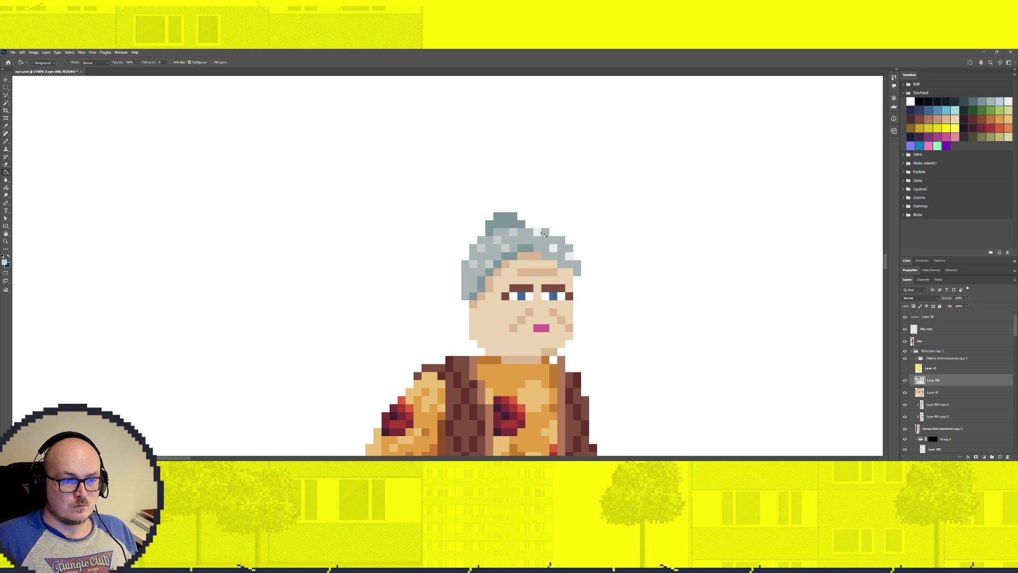
click(574, 259)
key(ctrl+z)
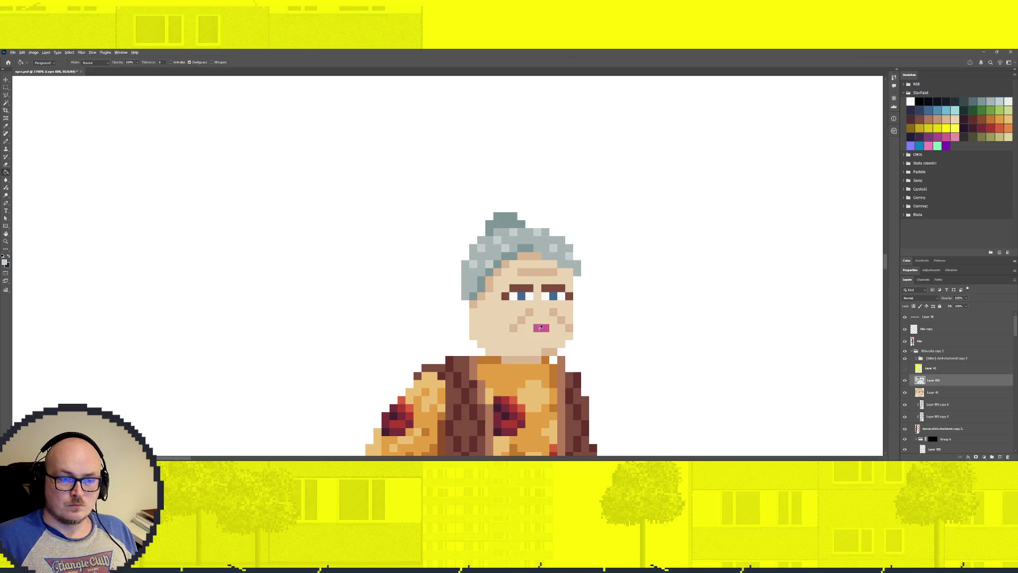
scroll(530, 380, down, 5)
scroll(533, 366, down, 3)
scroll(541, 334, down, 1)
scroll(552, 305, down, 1)
scroll(504, 301, down, 2)
scroll(491, 257, up, 3)
scroll(580, 178, down, 1)
scroll(581, 177, up, 1)
scroll(983, 421, down, 5)
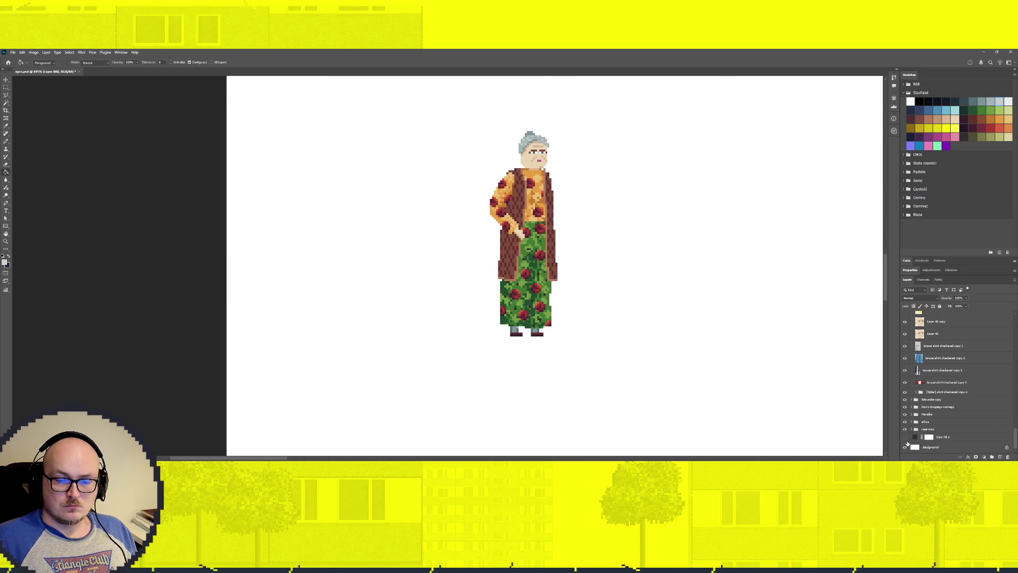
Show Color Fill 2 again and try maroon, orange, grey, blue and yellow as its colour.
click(906, 436)
click(929, 436)
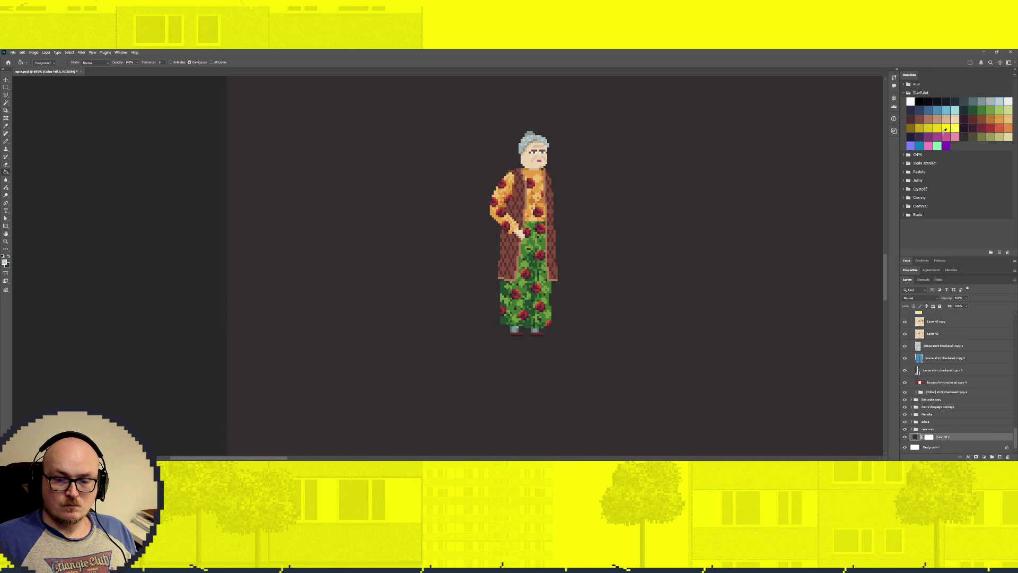
double_click(914, 437)
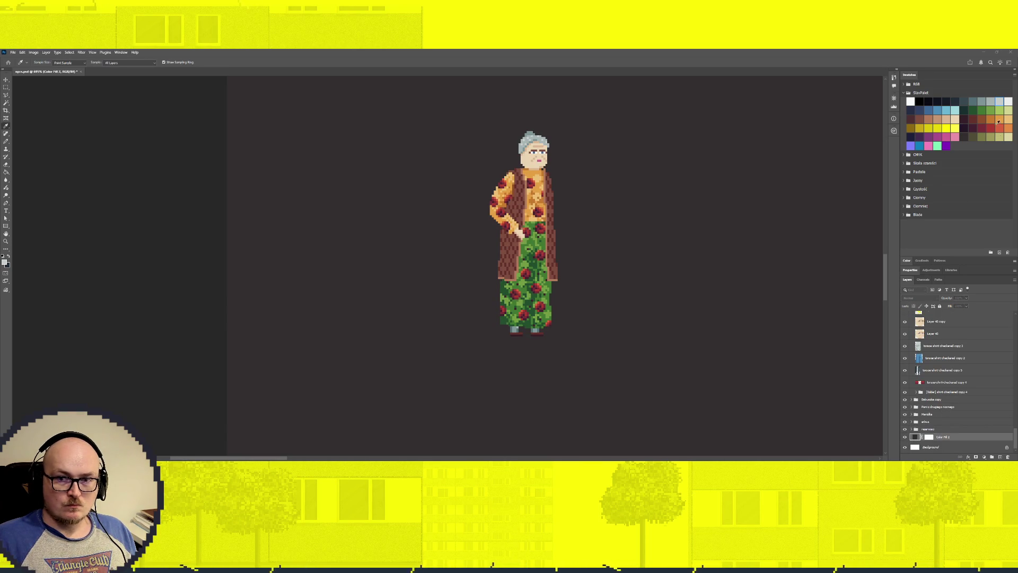
click(984, 127)
click(1000, 119)
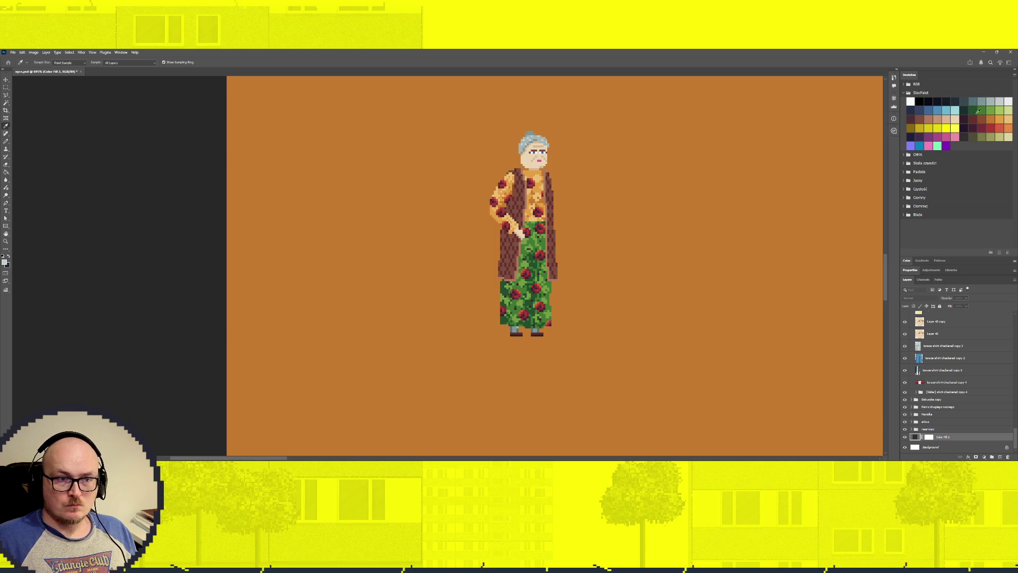
click(999, 101)
click(981, 101)
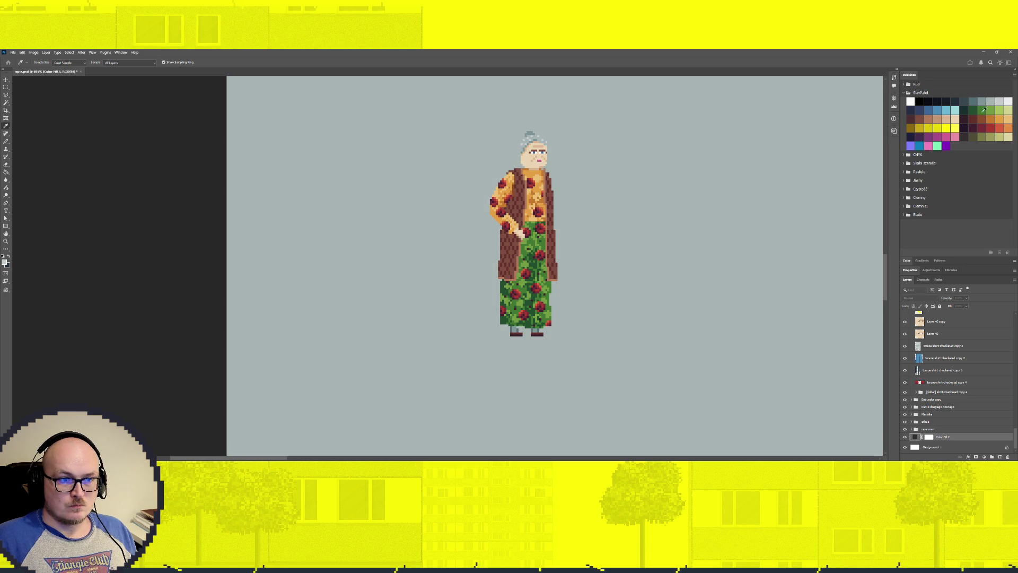
click(956, 110)
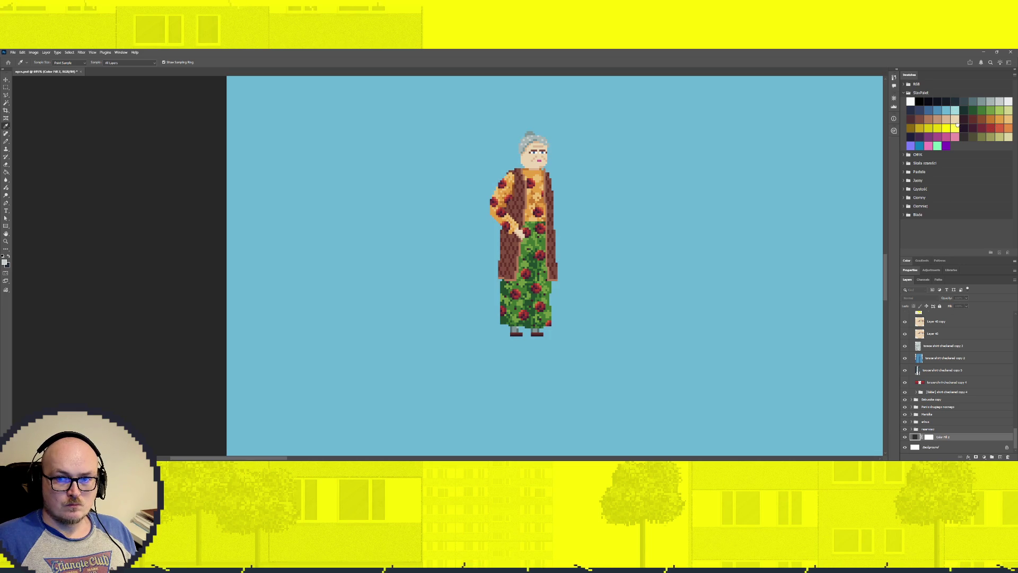
click(955, 128)
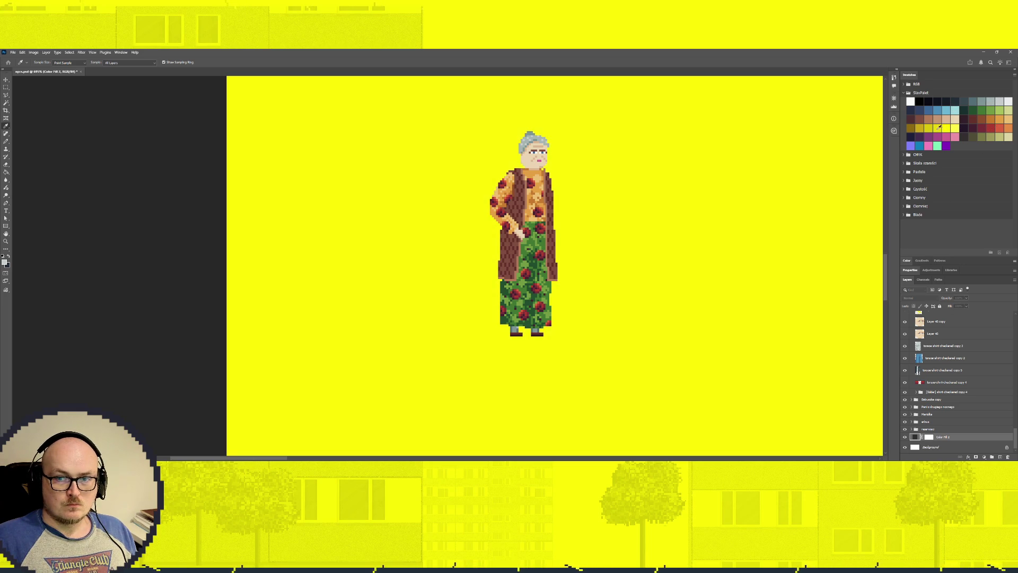
After mustard and khaki trials, settle the background fill on a very light pinkish-grey.
drag(956, 128, 959, 110)
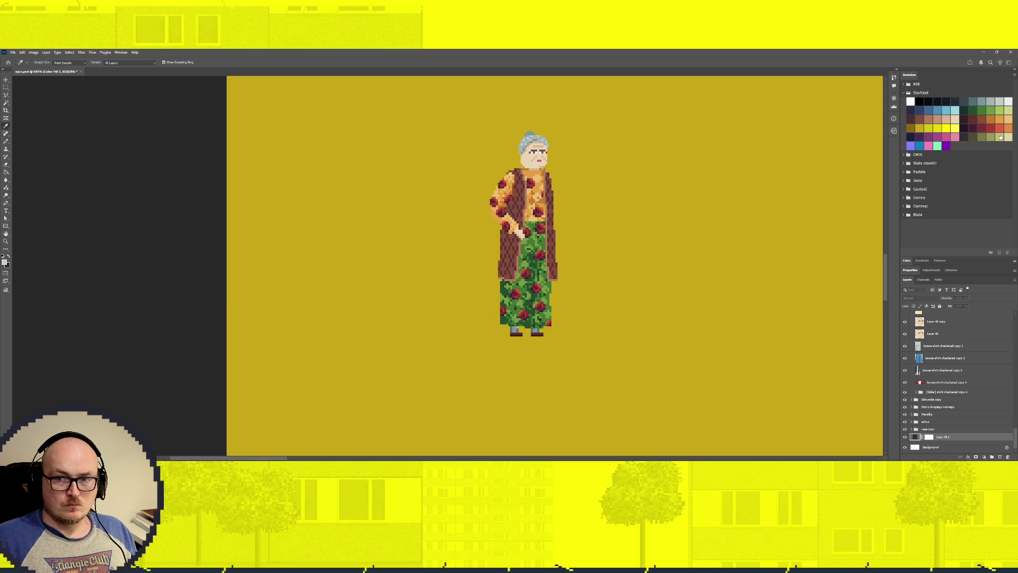
click(1002, 137)
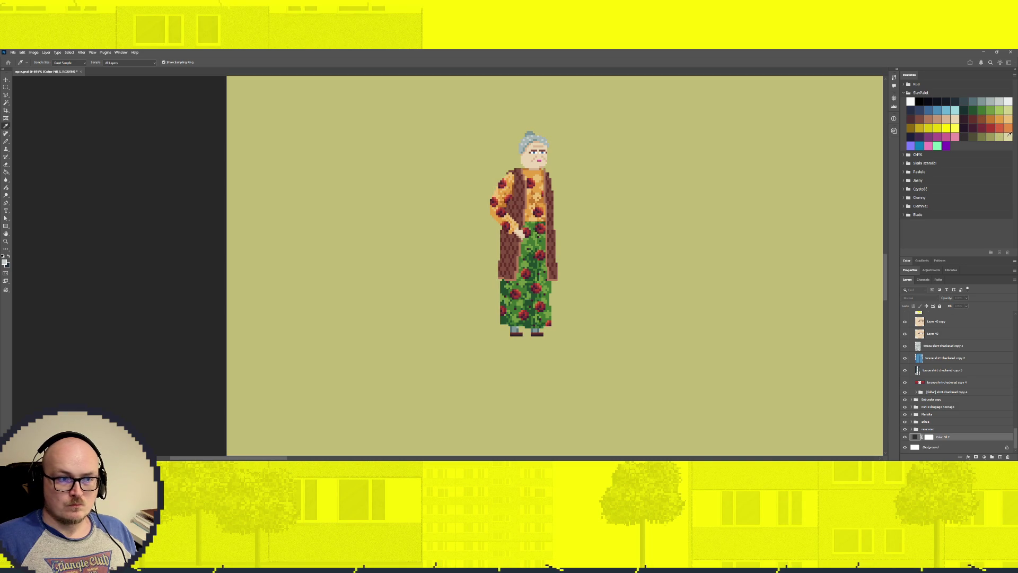
key(Escape)
click(910, 101)
click(158, 73)
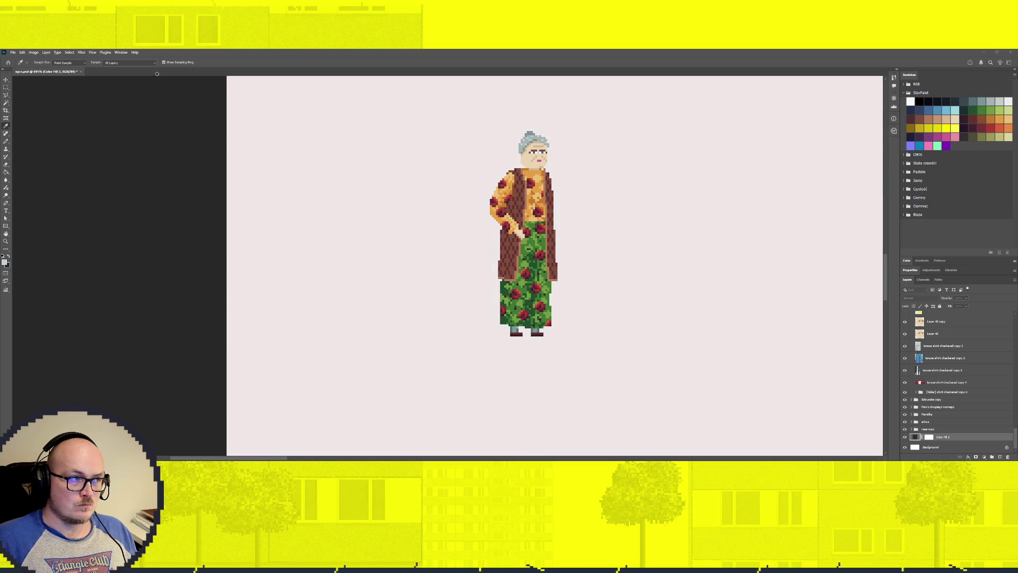
key(g)
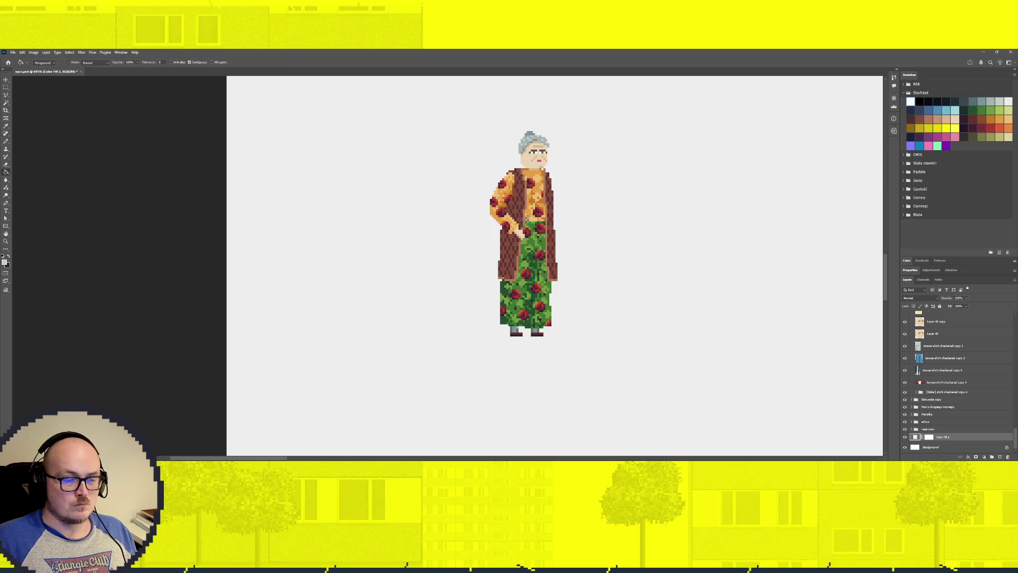
scroll(548, 335, up, 2)
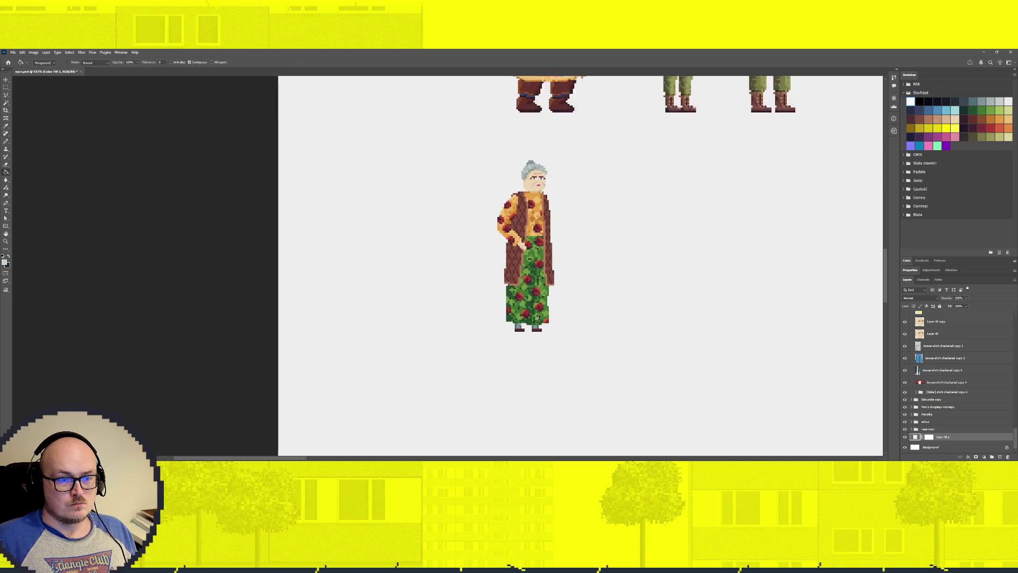
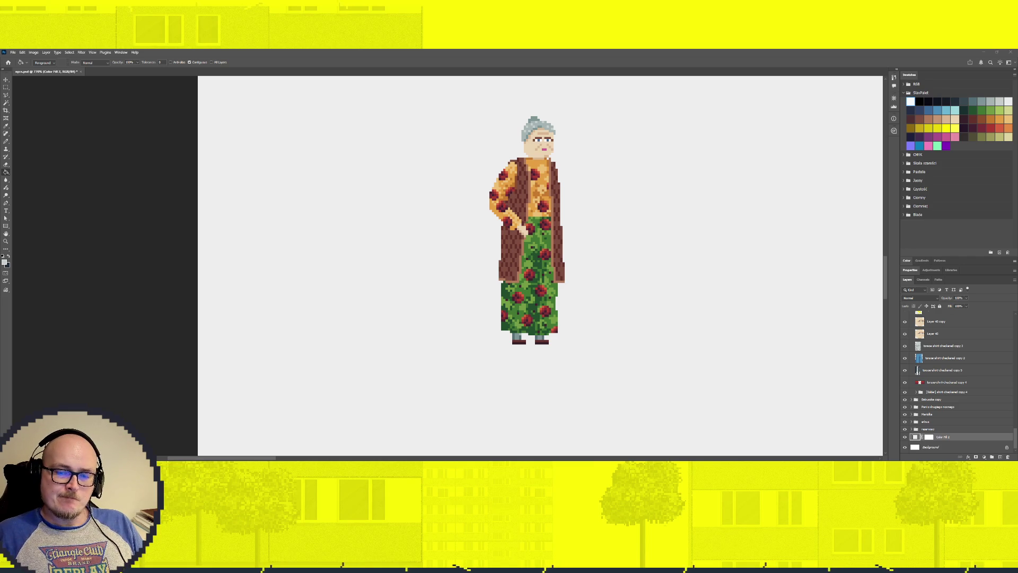
Select Layer 838, the checkered brown coat layer, with the Move tool by clicking the coat.
scroll(954, 382, up, 5)
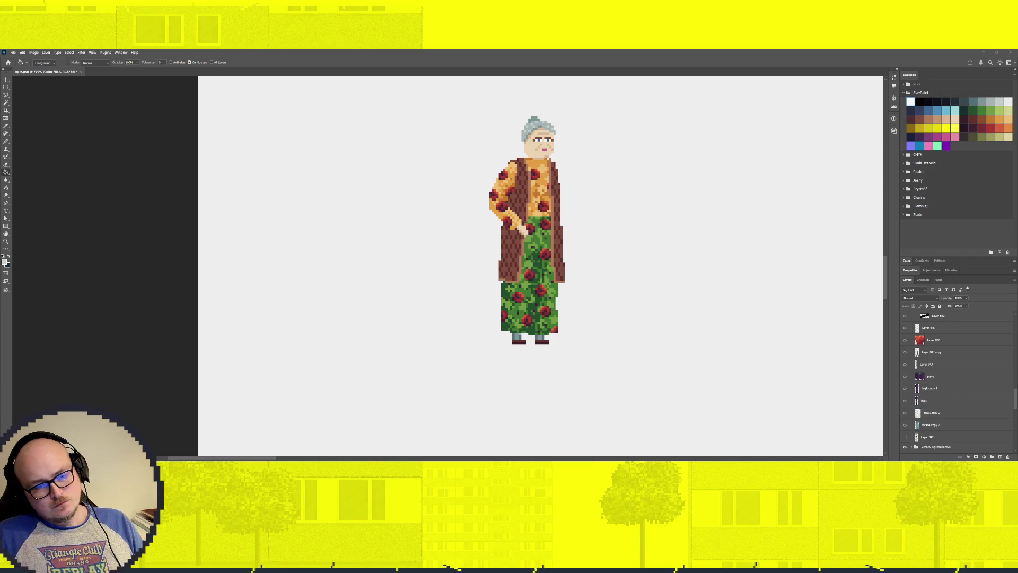
scroll(955, 382, up, 2)
scroll(954, 382, up, 2)
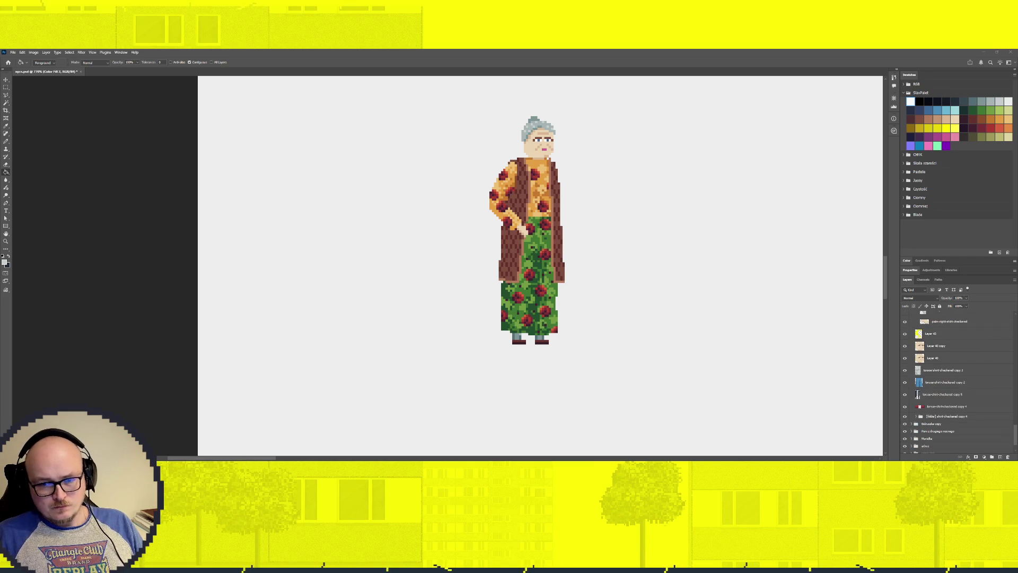
scroll(955, 382, up, 3)
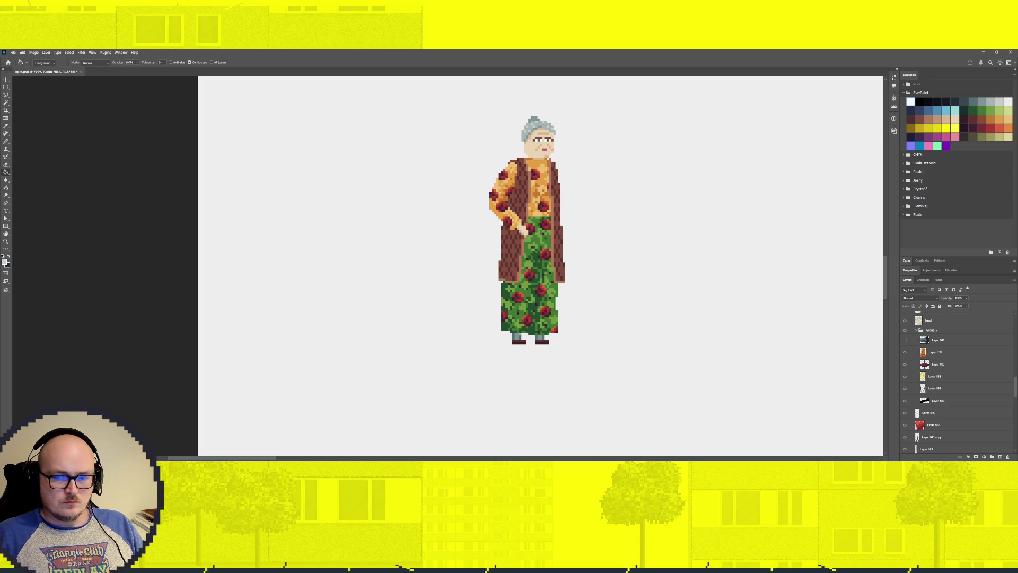
click(935, 352)
key(v)
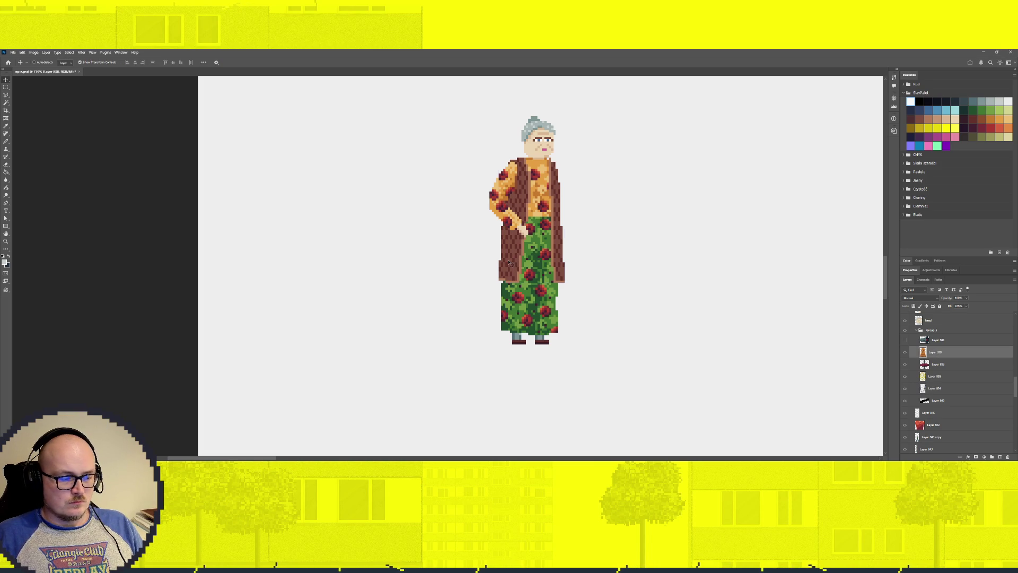
ctrl+click(511, 263)
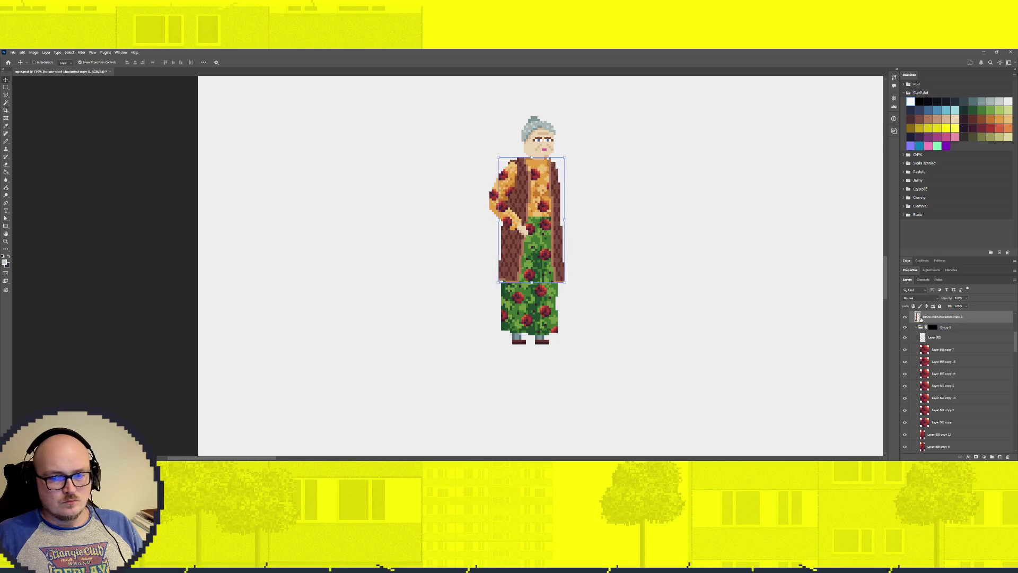
Merge the coat layer with Layer 853 copy 5 and copy 6 via Ctrl+E, keeping the merged torso layer selected.
scroll(516, 301, up, 2)
scroll(516, 301, up, 3)
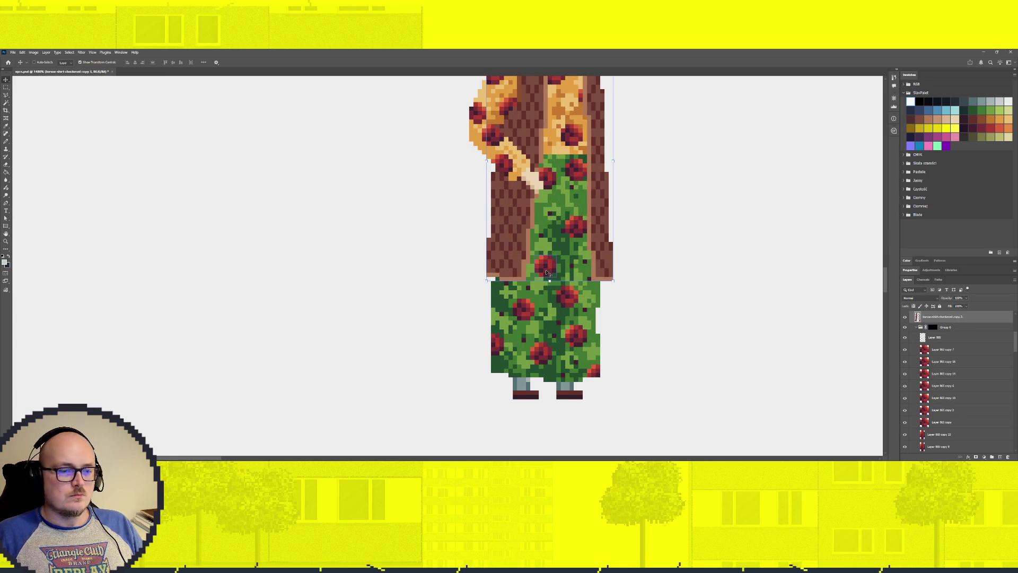
scroll(649, 182, up, 2)
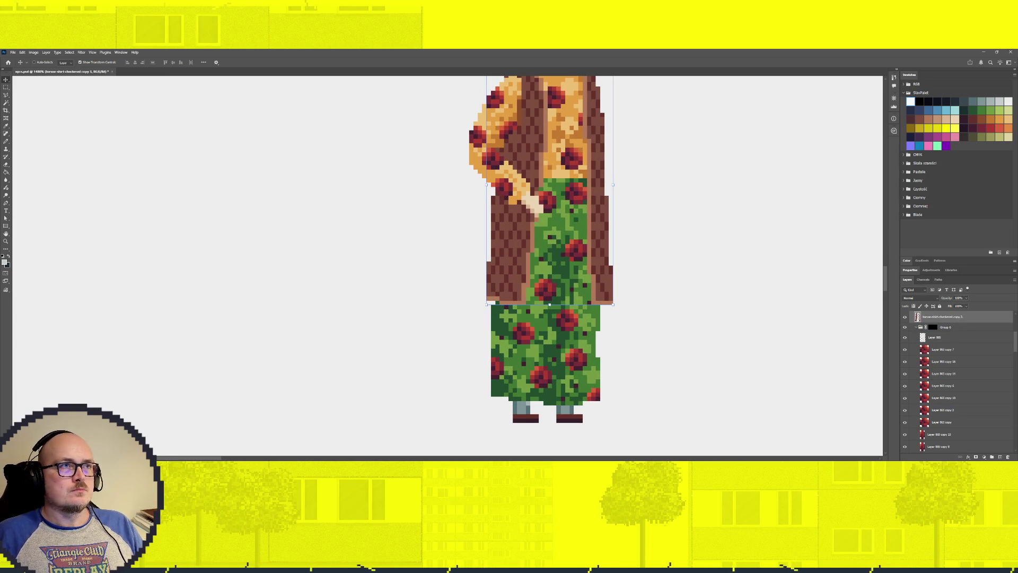
scroll(542, 261, up, 2)
scroll(955, 382, up, 2)
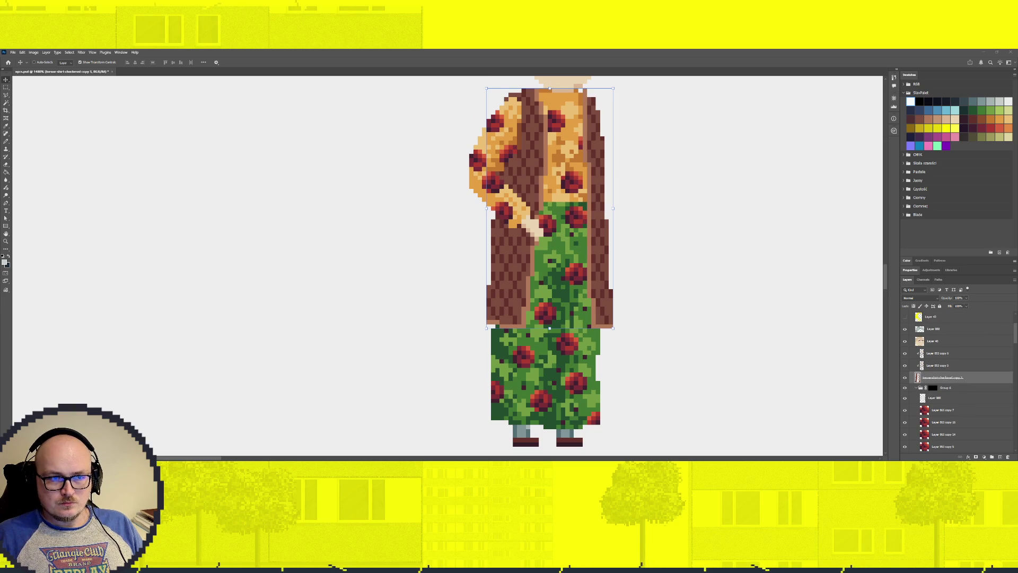
click(955, 352)
click(974, 377)
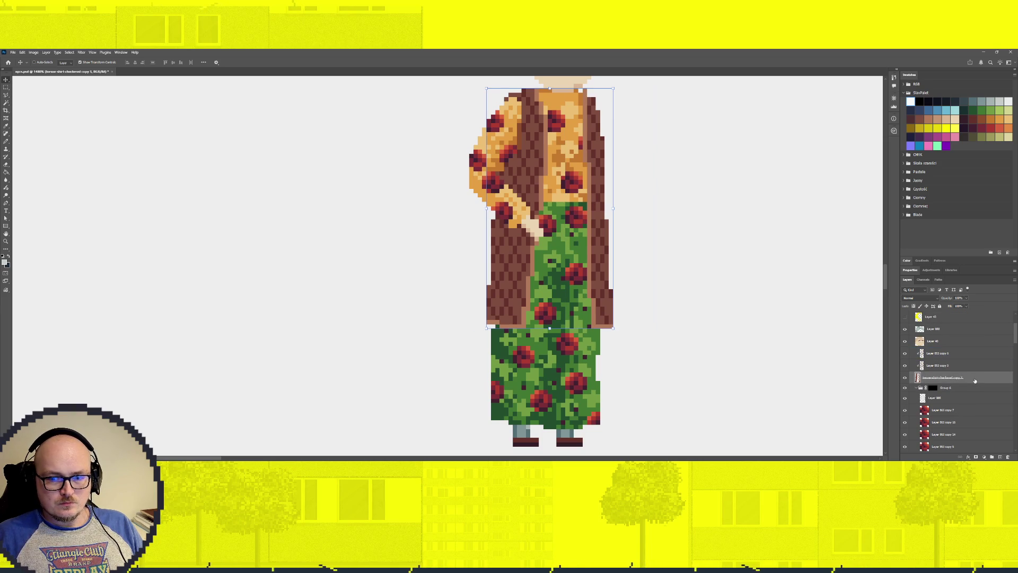
click(971, 399)
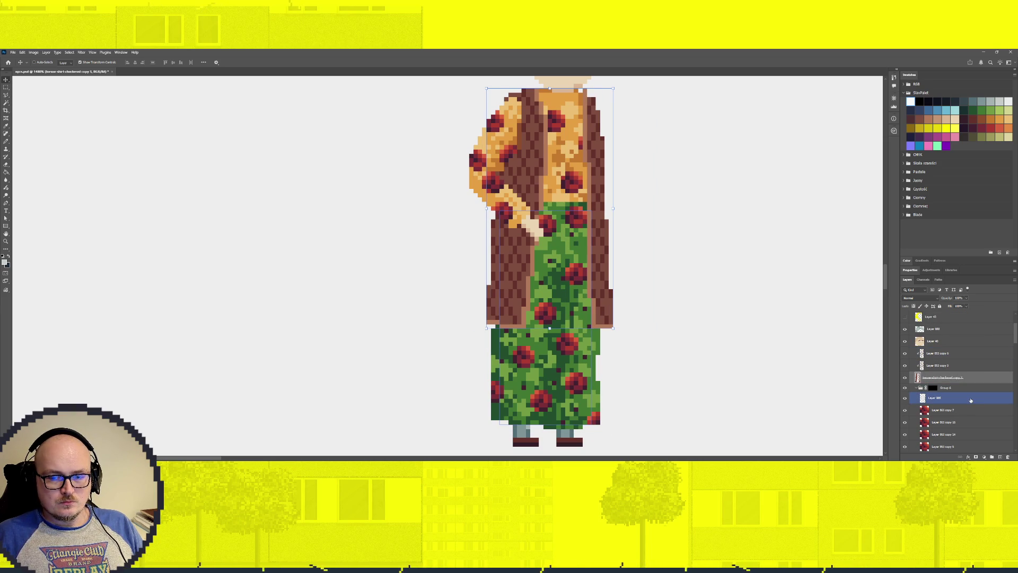
click(955, 354)
shift+click(963, 377)
key(ctrl+e)
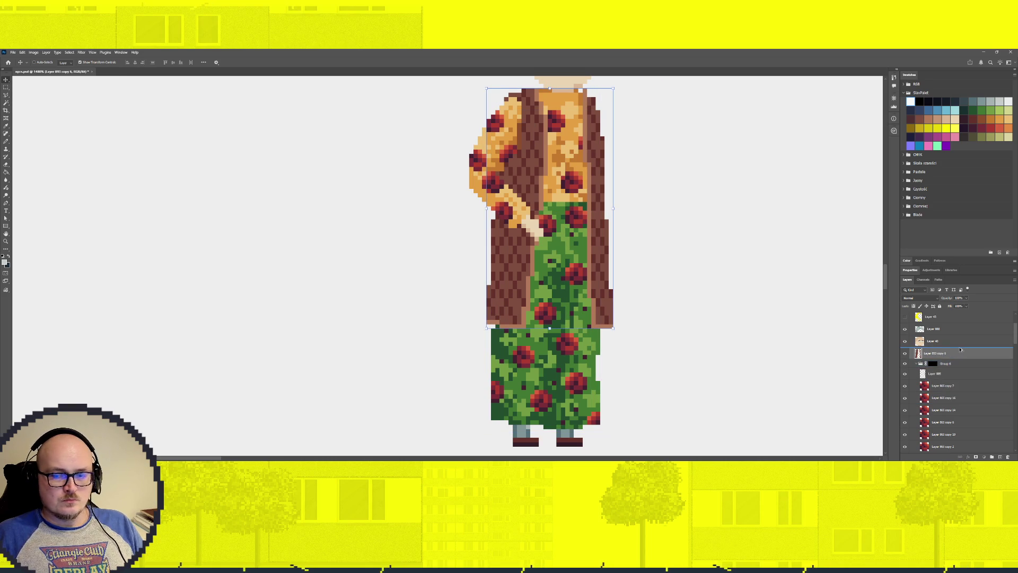
click(975, 378)
ctrl+click(976, 377)
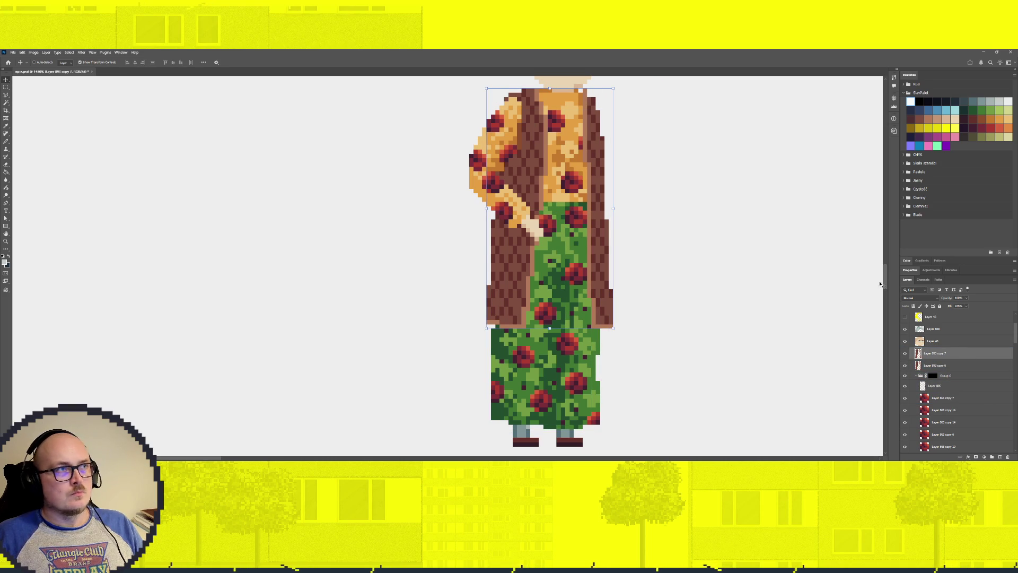
Magic-wand select the coat's brown pixels and repaint them in a dark brown with an enlarged Pencil.
key(w)
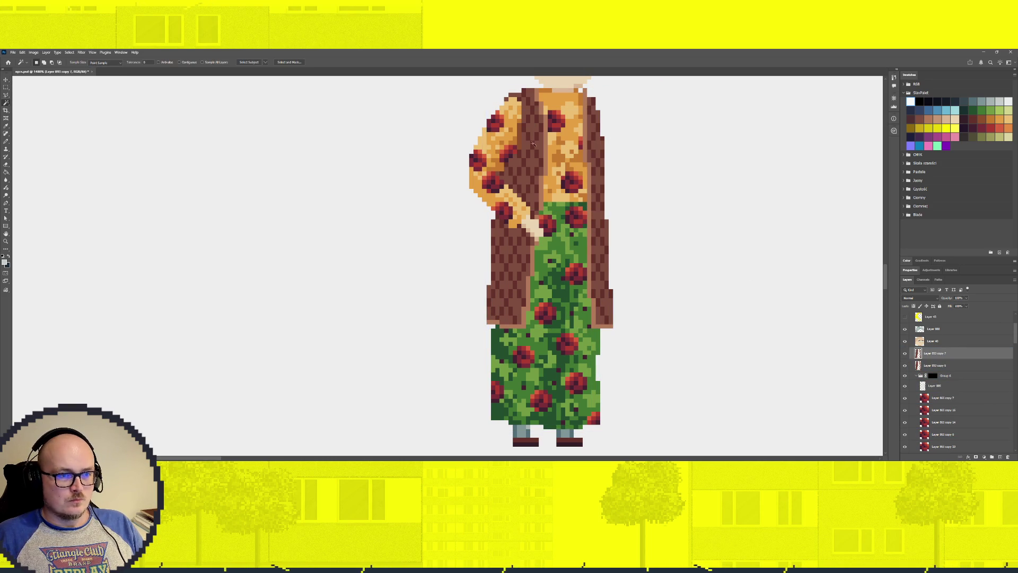
click(536, 153)
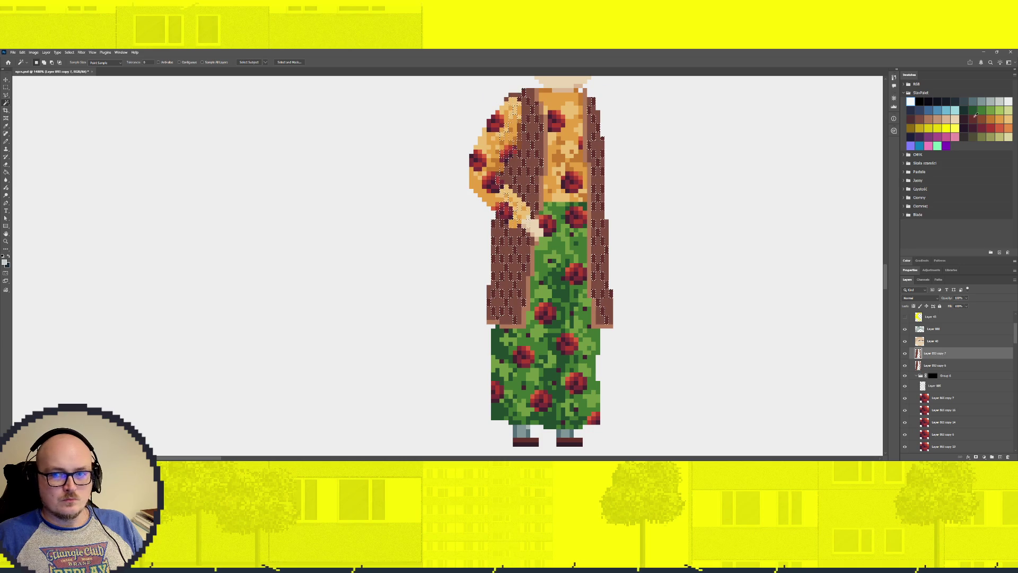
click(912, 118)
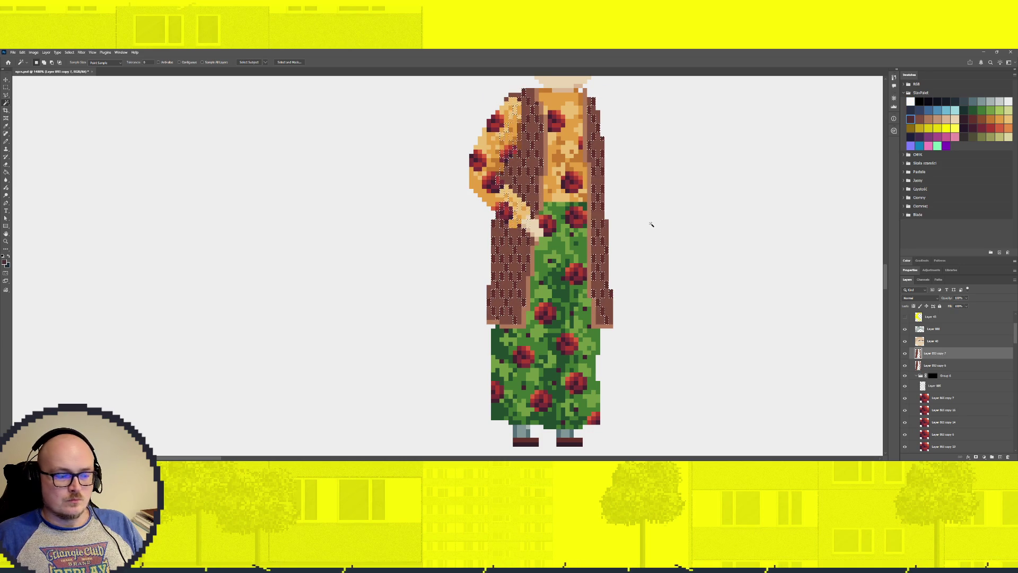
key(ctrl+d)
key(b)
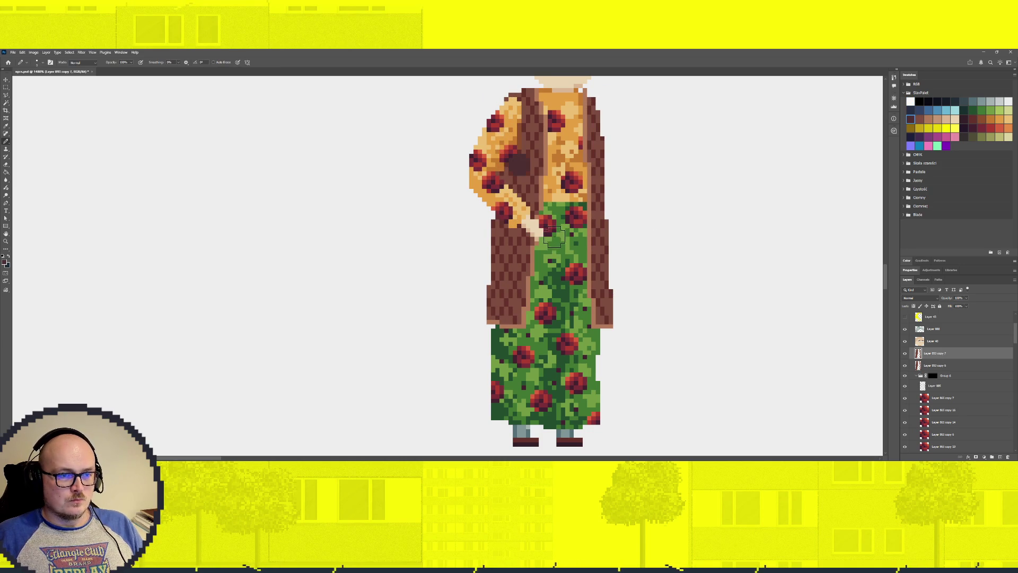
click(919, 119)
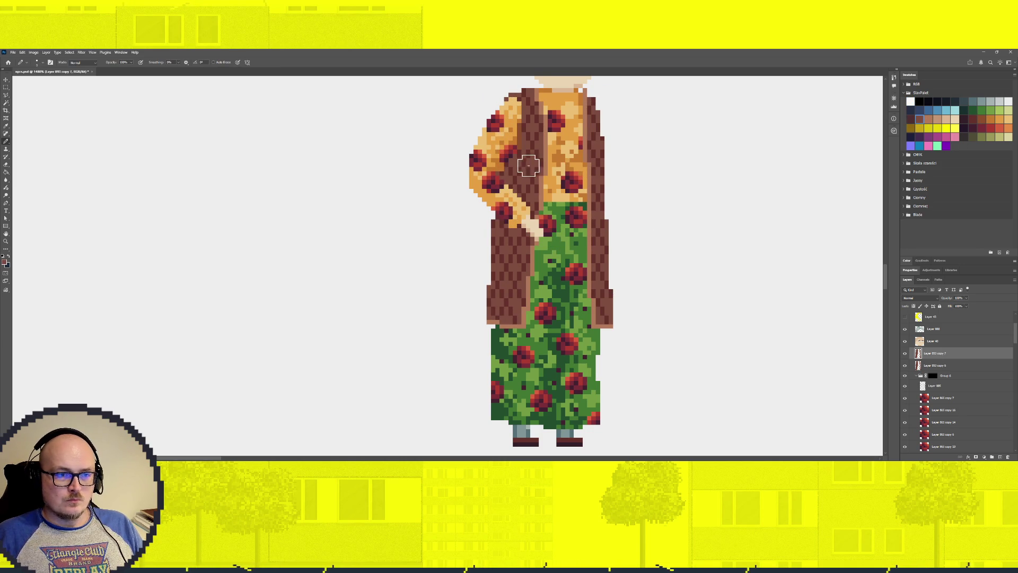
click(973, 118)
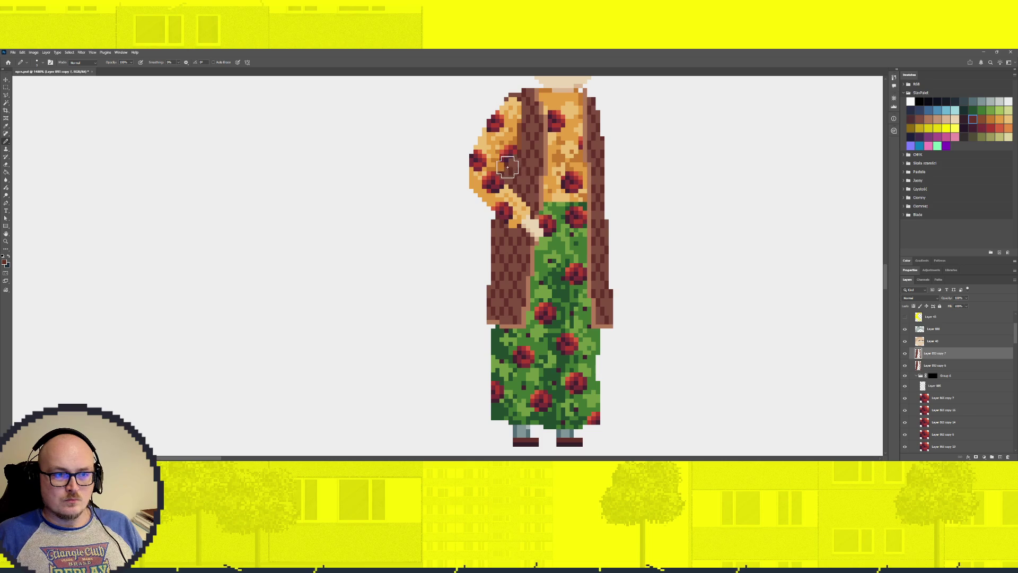
click(964, 119)
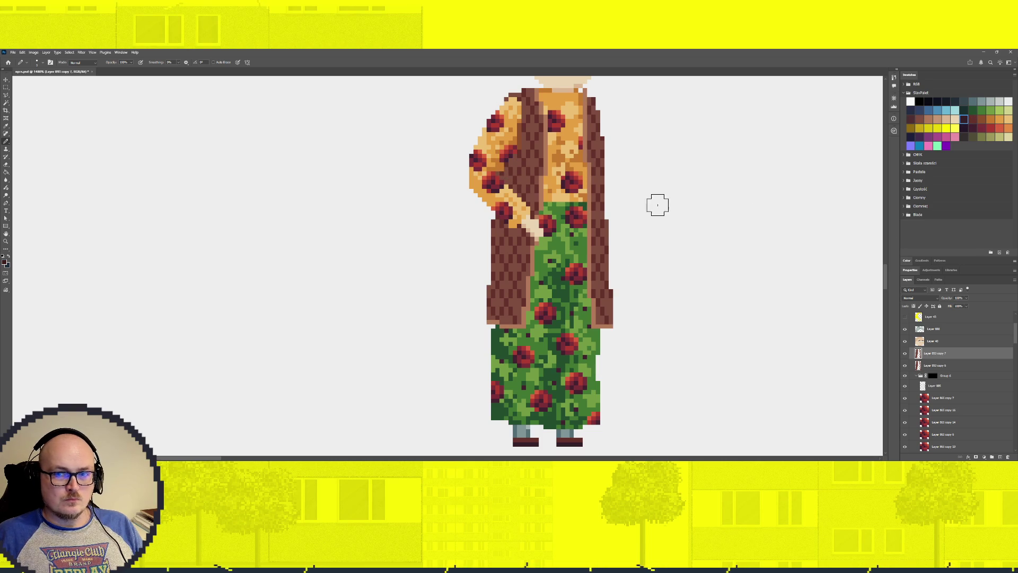
key(w)
click(531, 121)
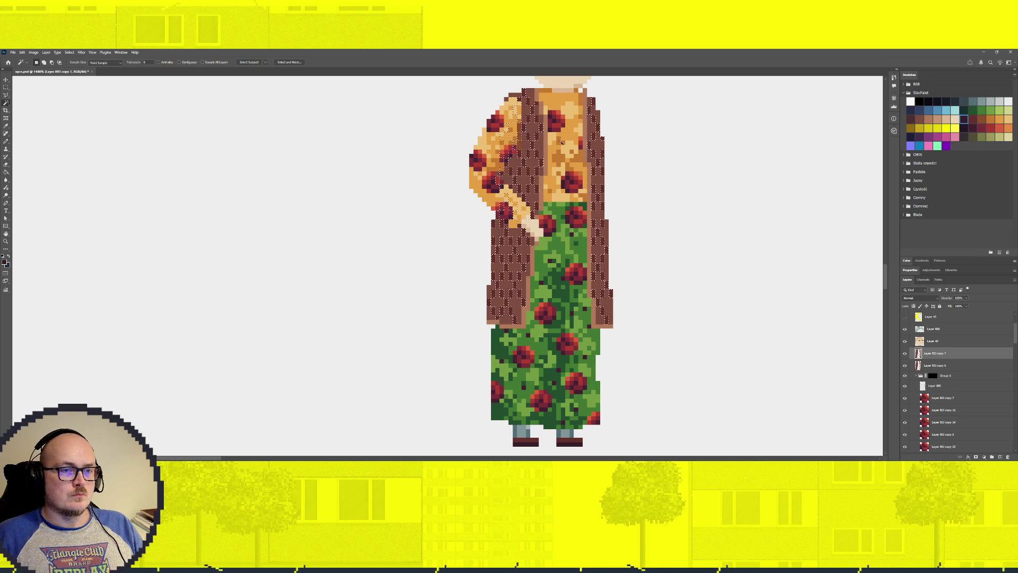
key(b)
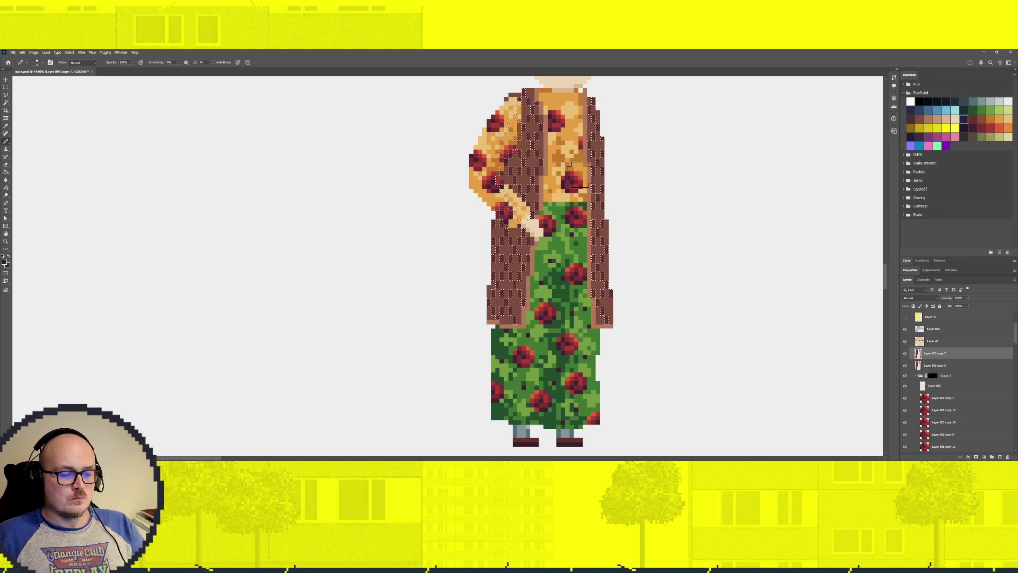
key(bracketright)
key(bracketright)
key(bracketright)
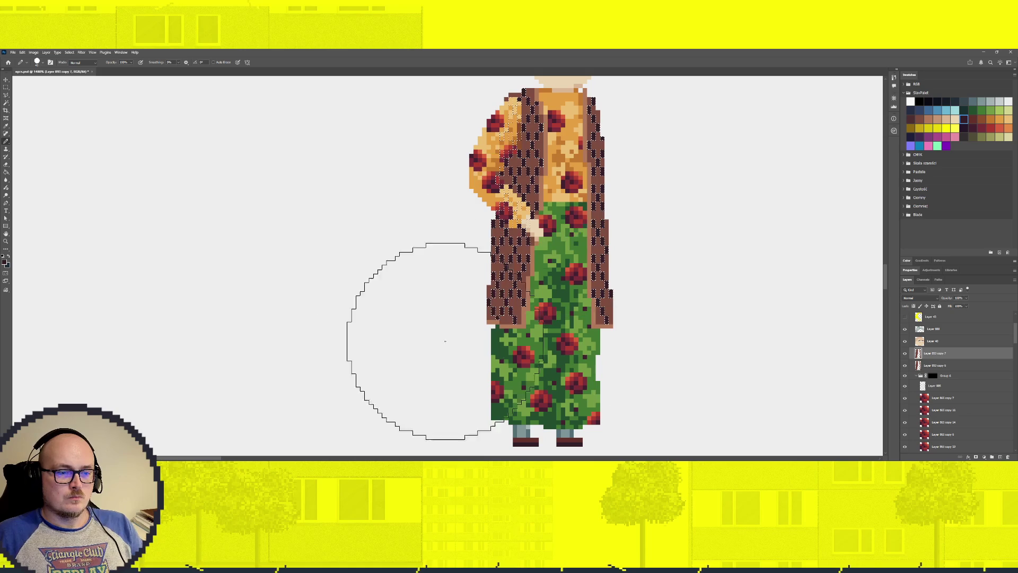
key(ctrl+d)
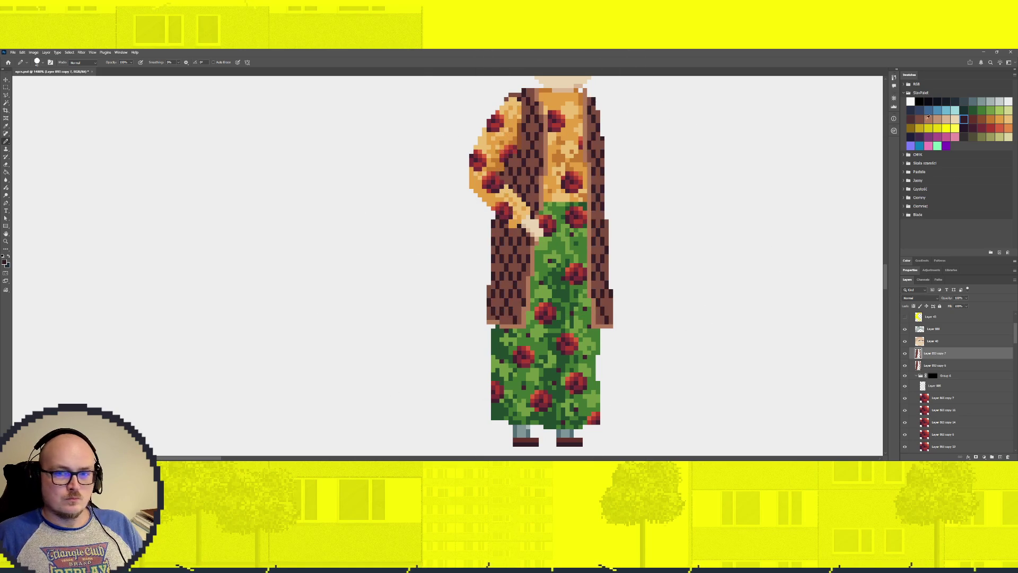
Reselect the coat pixels and repaint them with a darker brown, undoing one stray dab.
click(919, 119)
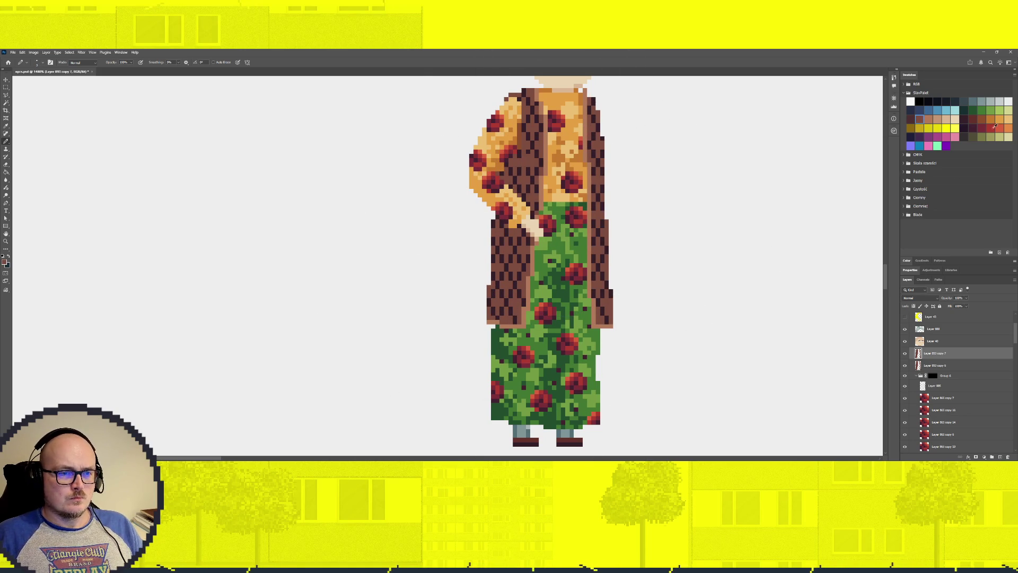
click(911, 119)
key(w)
click(537, 167)
key(b)
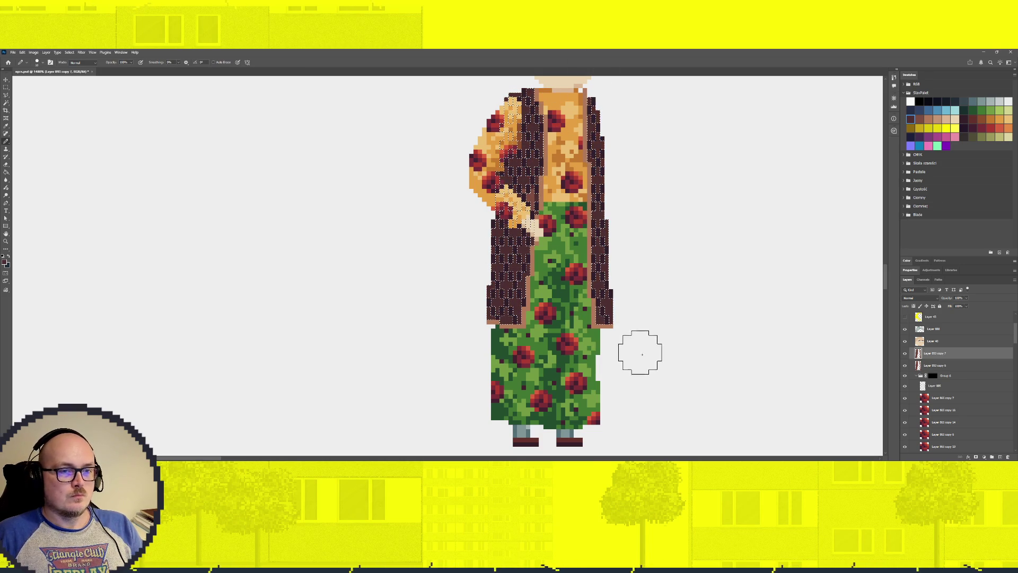
key(ctrl+d)
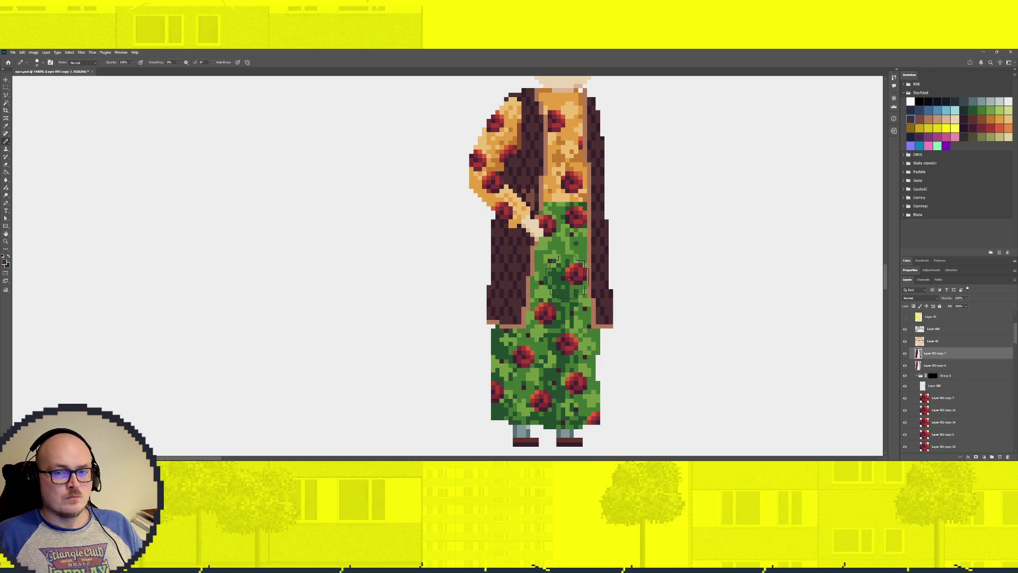
key(w)
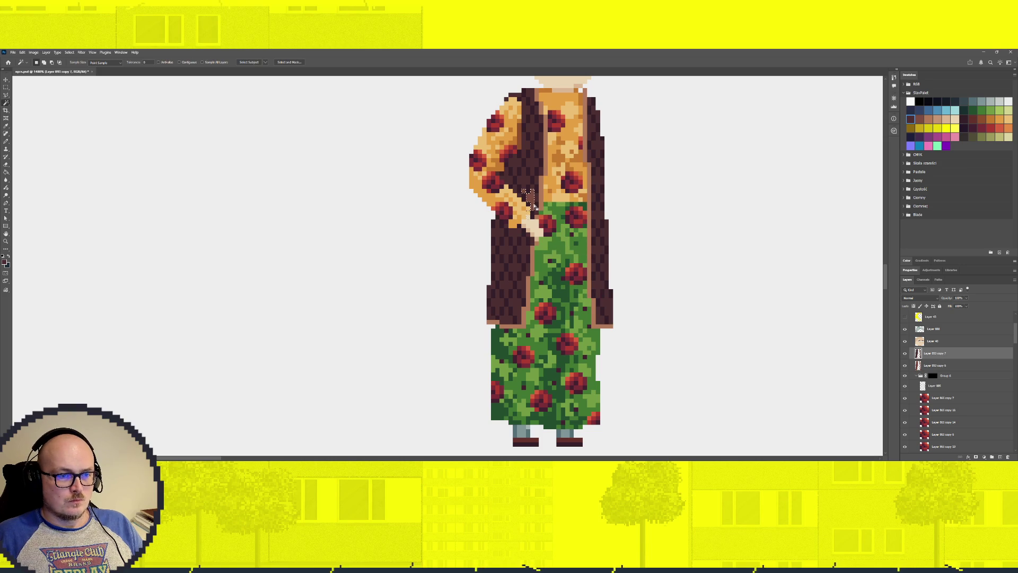
key(b)
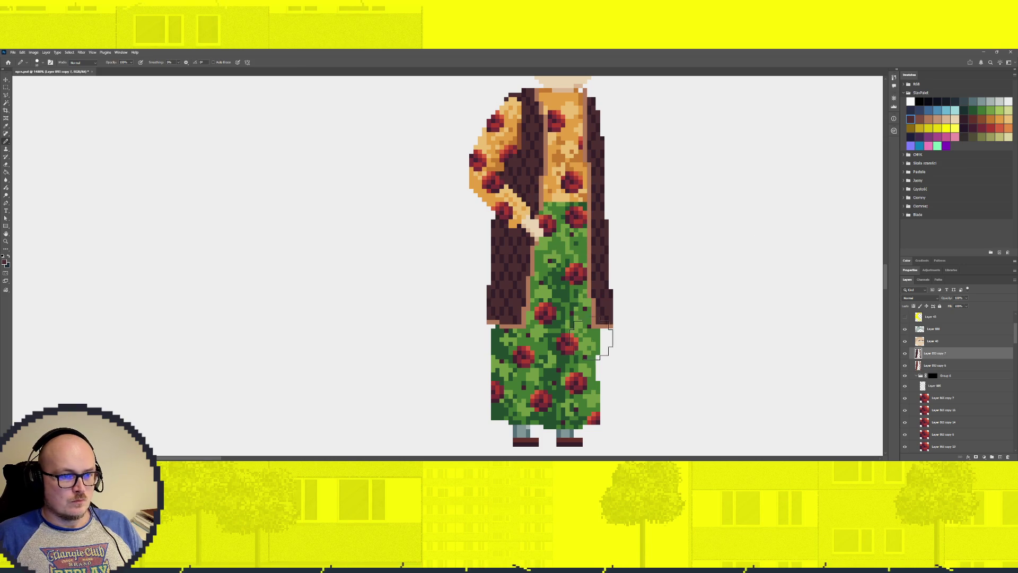
click(929, 119)
click(517, 285)
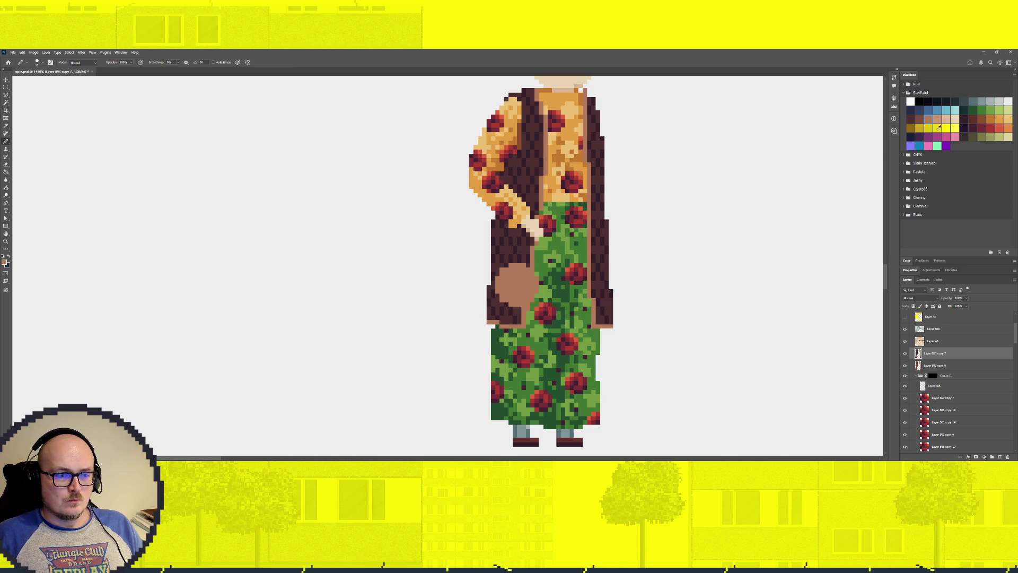
key(ctrl+z)
click(919, 119)
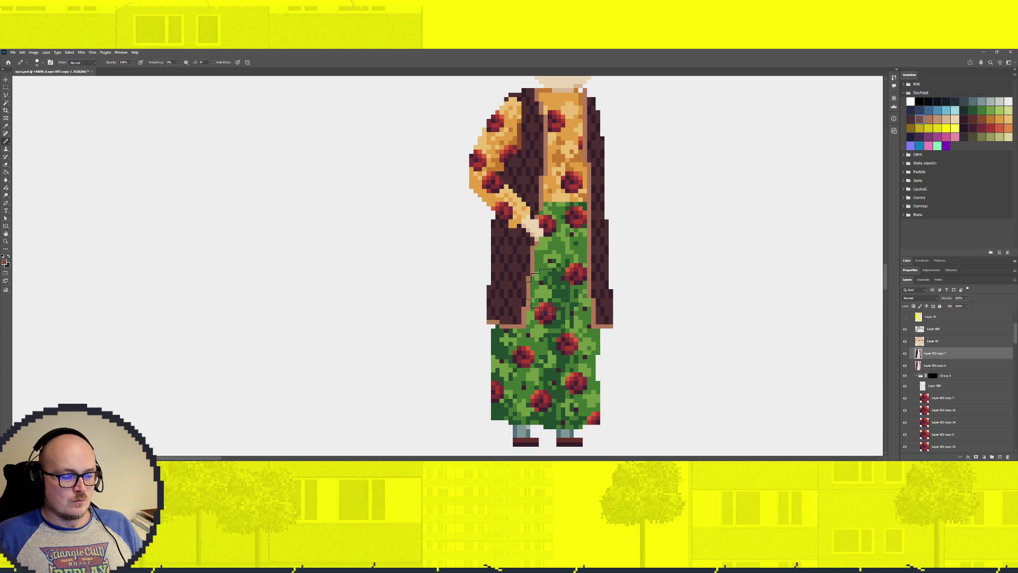
key(w)
key(b)
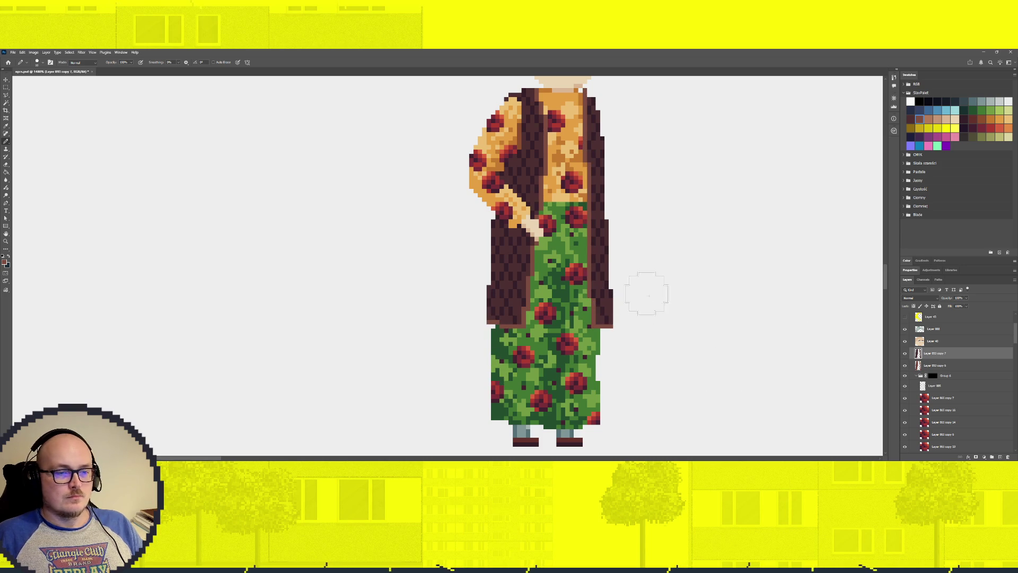
Toggle the dark coat layer to compare, then add a layer mask to it.
click(906, 353)
click(905, 354)
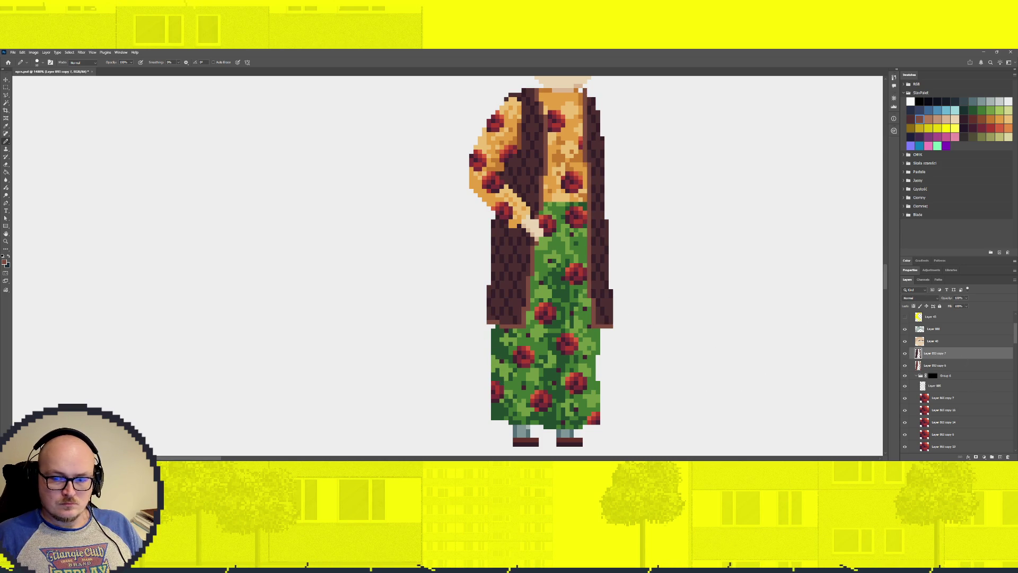
click(977, 457)
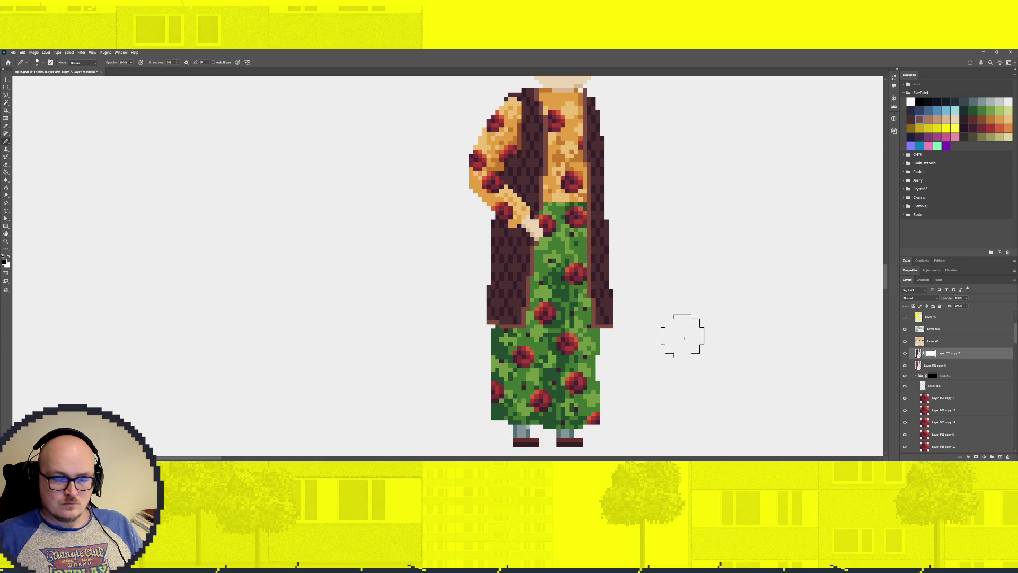
Mask out the dark coat over both shoulders in black, then restore it around the left arm in white.
mouse_move(535, 122)
mouse_down()
mouse_move(605, 120)
mouse_move(615, 180)
mouse_up()
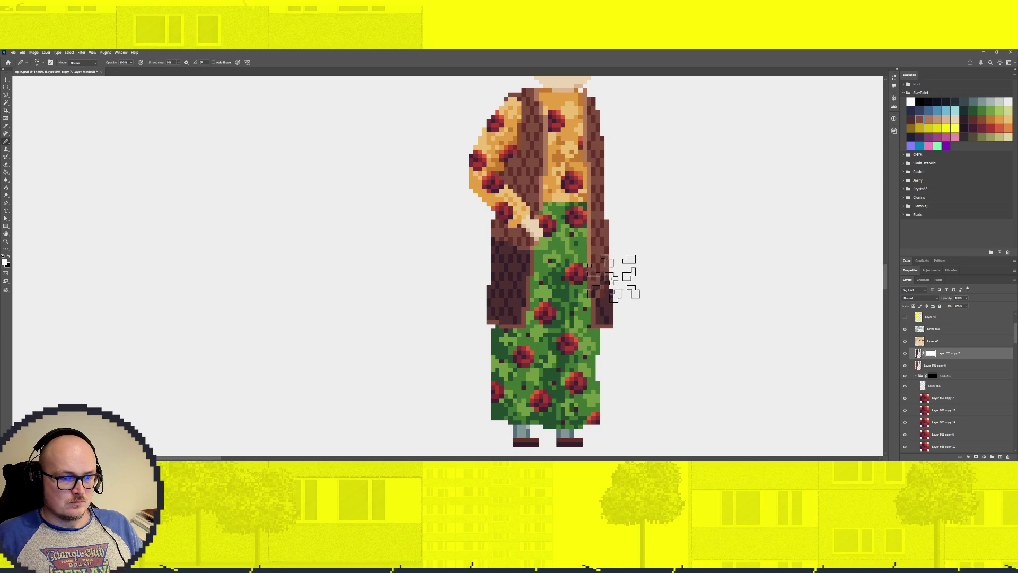
key(x)
mouse_move(522, 241)
mouse_down()
mouse_move(497, 214)
mouse_move(523, 239)
mouse_up()
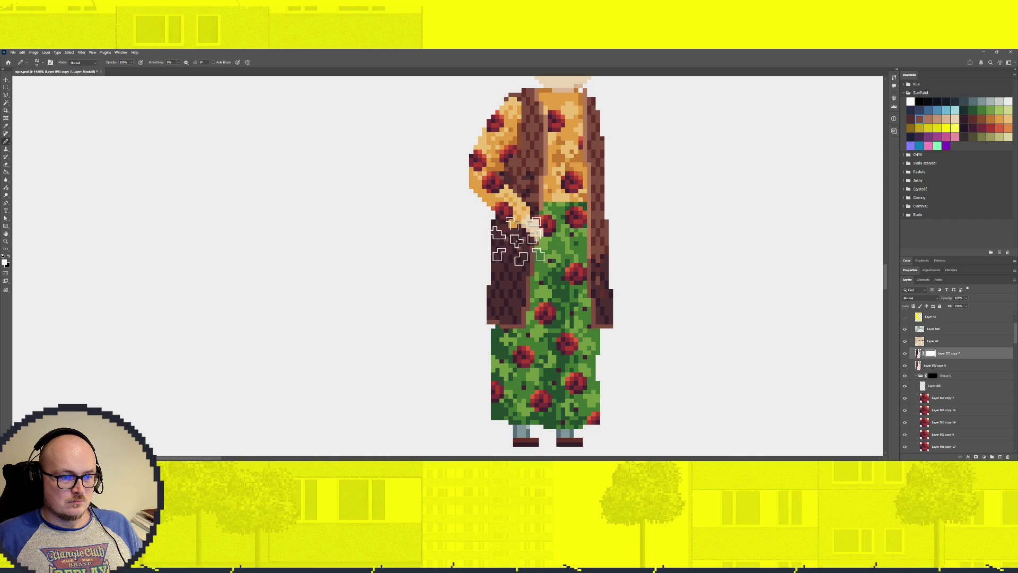
scroll(637, 323, down, 1)
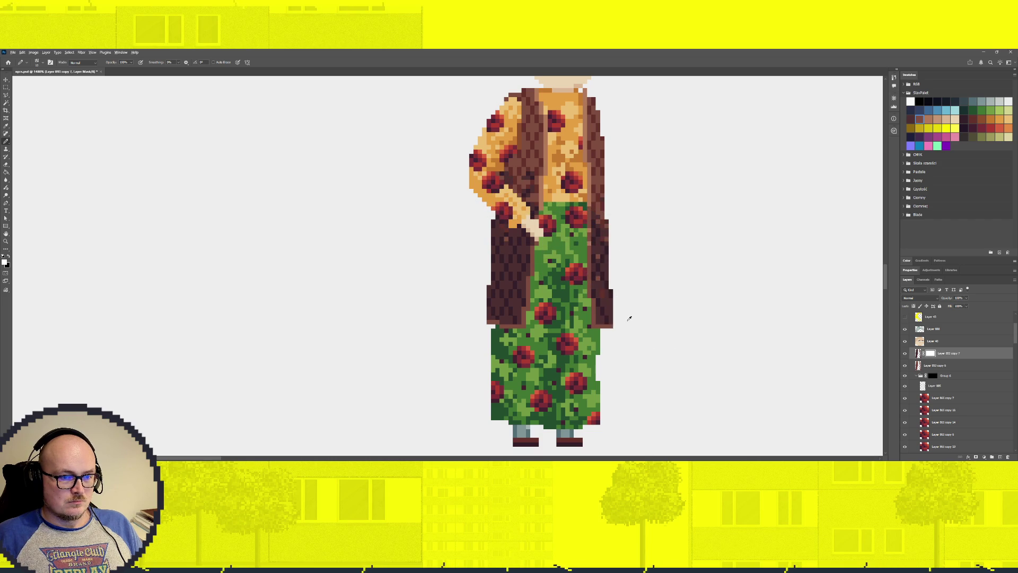
scroll(631, 339, down, 3)
scroll(631, 337, up, 3)
scroll(605, 166, up, 1)
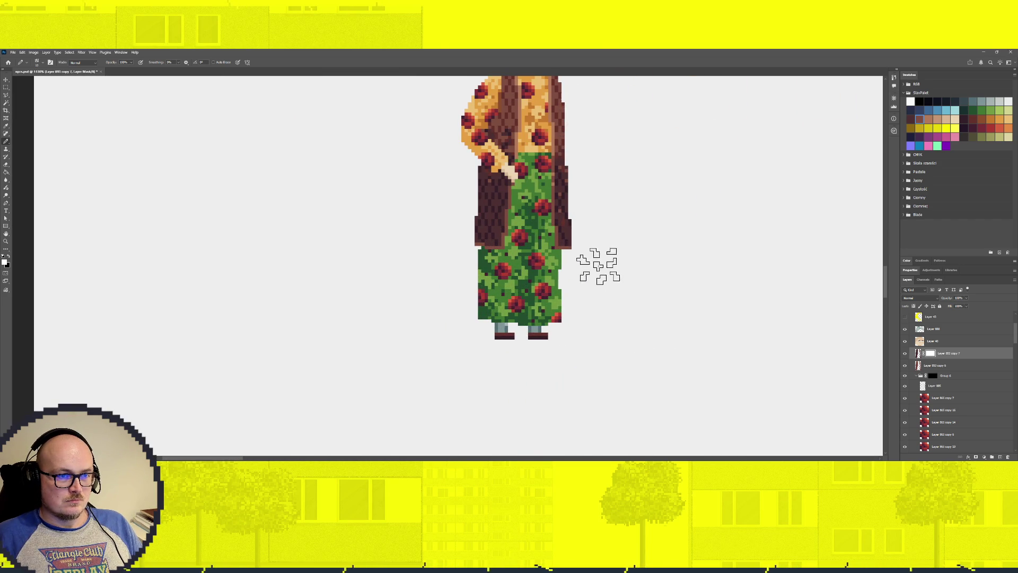
Hide the shirt checkered copy 3 group so the orange sleeve and arm disappear on the left.
scroll(609, 269, up, 2)
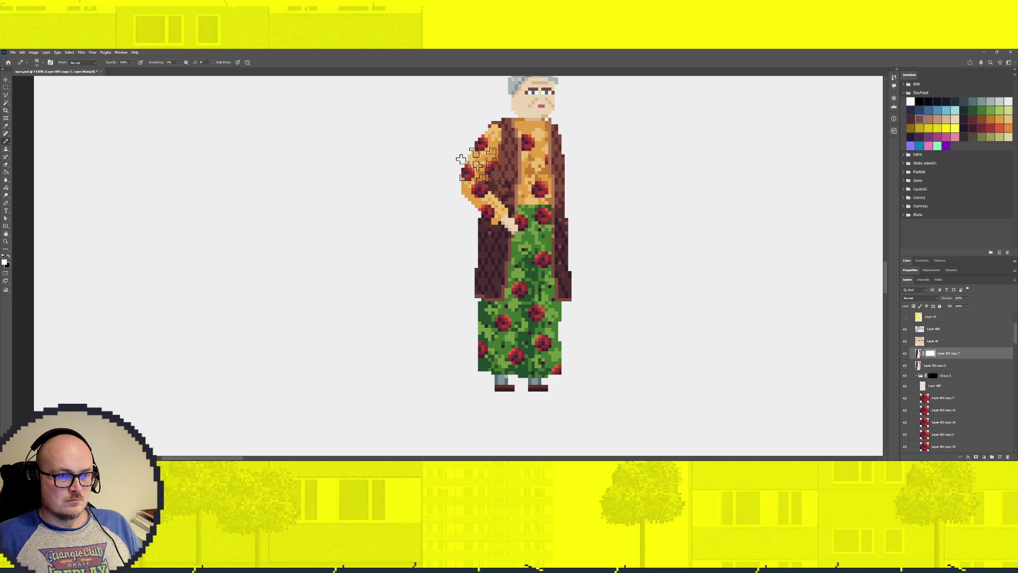
key(bracketright)
key(bracketright)
key(bracketright)
key(bracketleft)
key(bracketleft)
key(bracketleft)
key(bracketleft)
key(bracketleft)
key(bracketleft)
key(bracketleft)
key(bracketleft)
key(bracketleft)
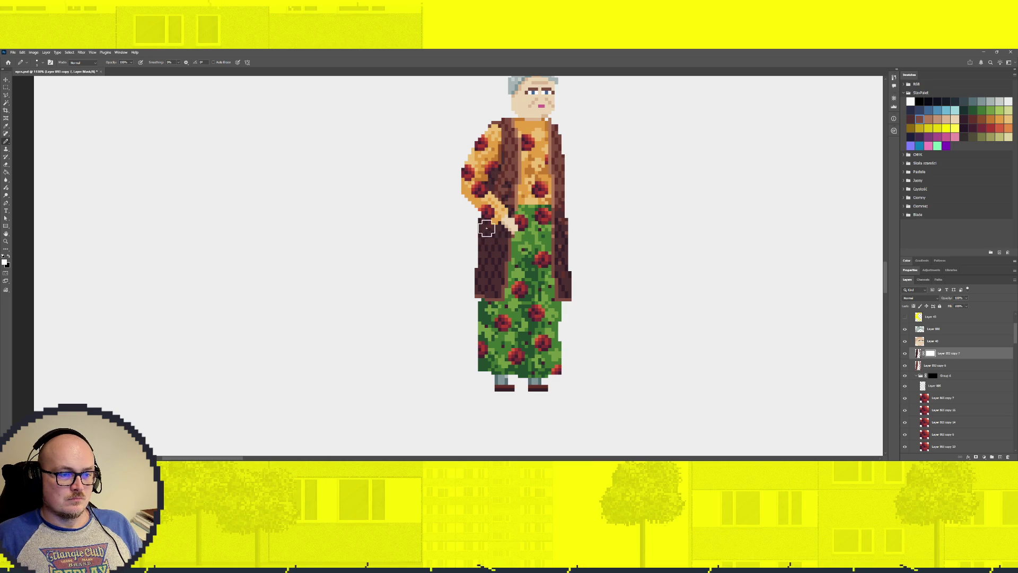
scroll(627, 328, down, 3)
scroll(627, 328, up, 2)
scroll(629, 325, up, 1)
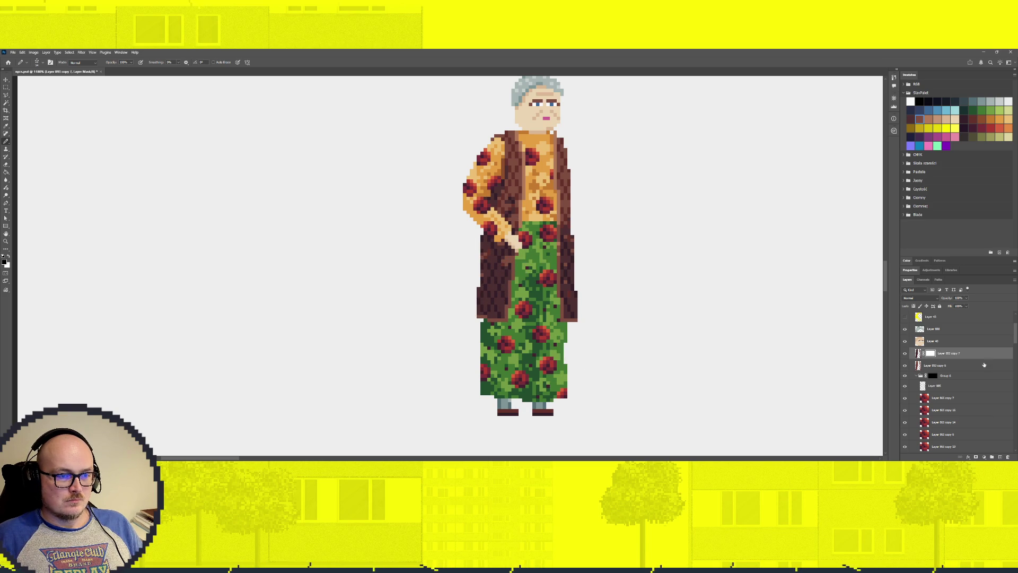
scroll(913, 361, up, 1)
scroll(913, 362, up, 1)
click(906, 359)
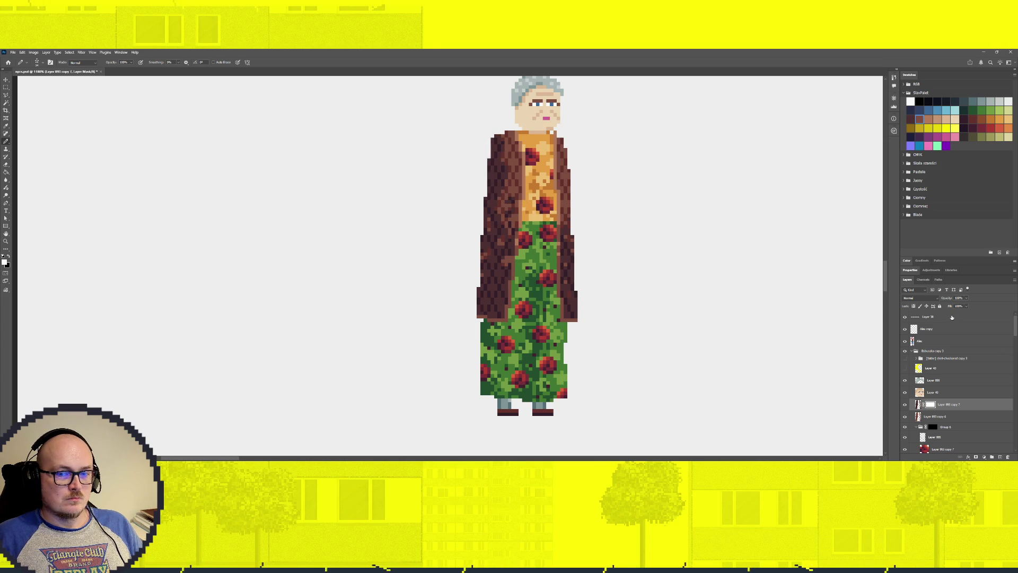
Make the shirt checkered copy 3 group visible again to restore the sleeve and arm.
click(905, 359)
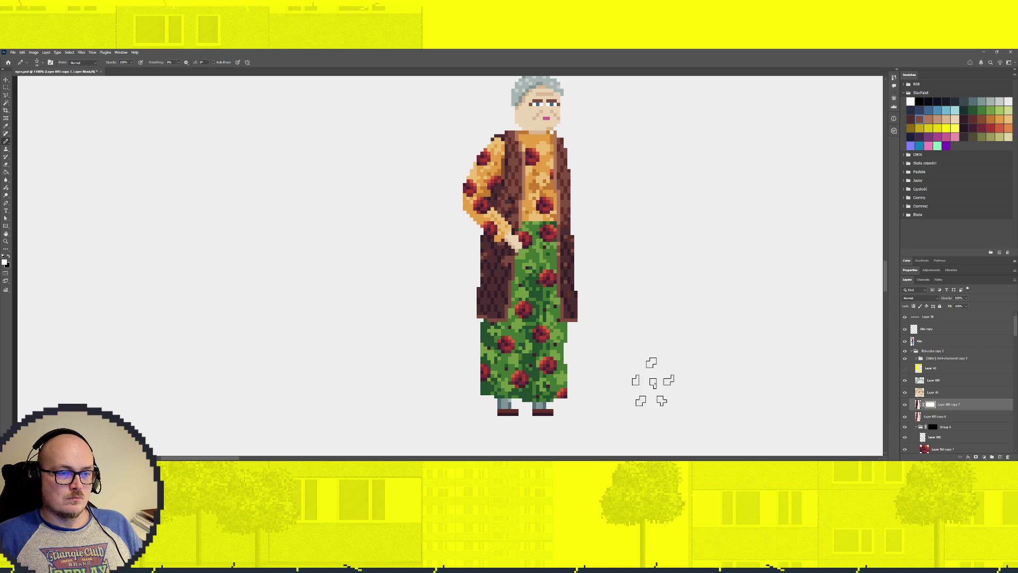
scroll(583, 319, down, 3)
scroll(527, 241, up, 2)
scroll(527, 241, up, 3)
scroll(527, 242, down, 2)
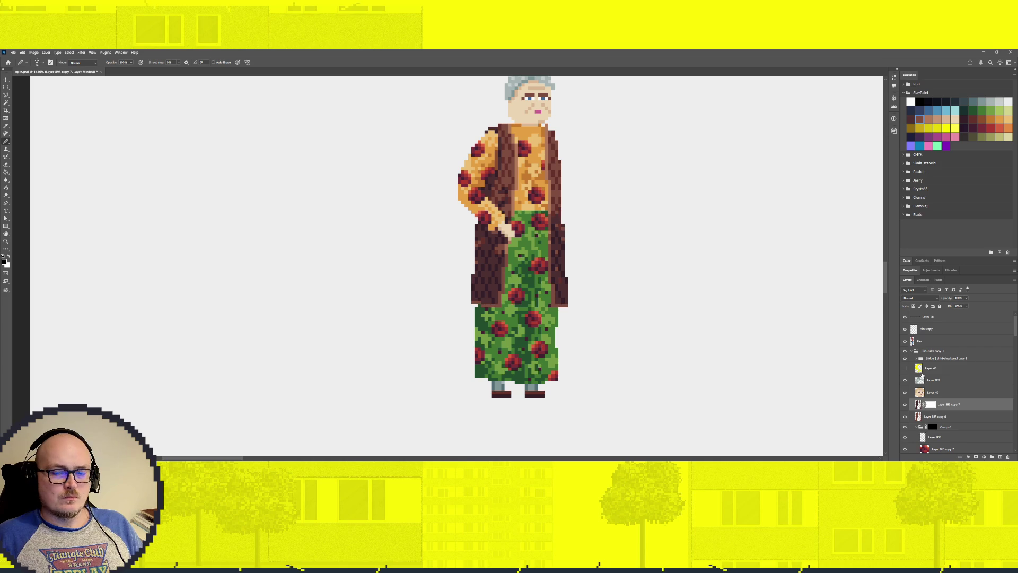
Select the torsoe shirt checkered copy 2 layer and briefly hide it to compare.
scroll(586, 291, down, 2)
scroll(605, 318, up, 2)
scroll(604, 318, up, 1)
scroll(605, 318, up, 1)
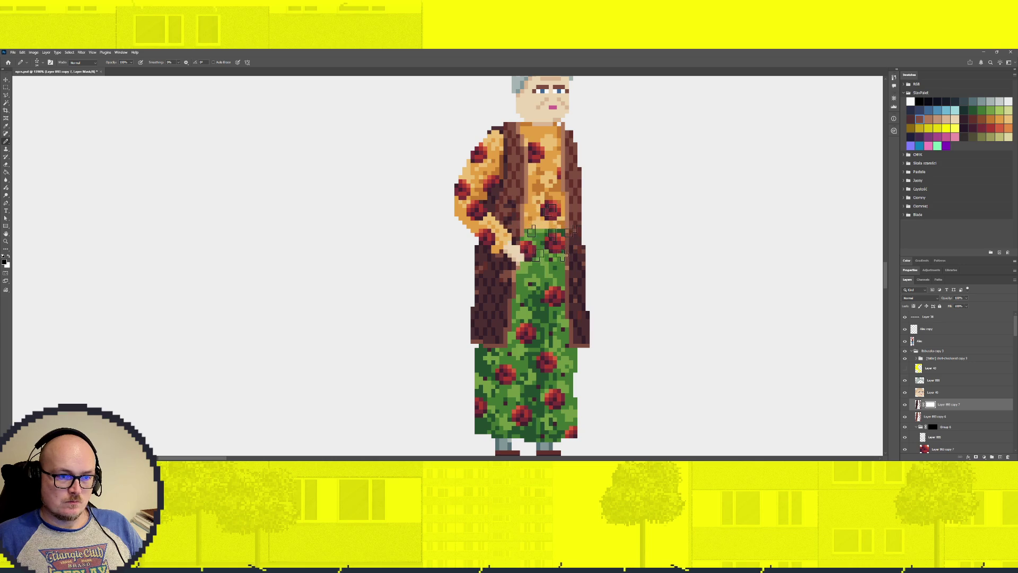
scroll(963, 431, down, 3)
scroll(954, 430, down, 3)
scroll(939, 428, down, 1)
click(946, 426)
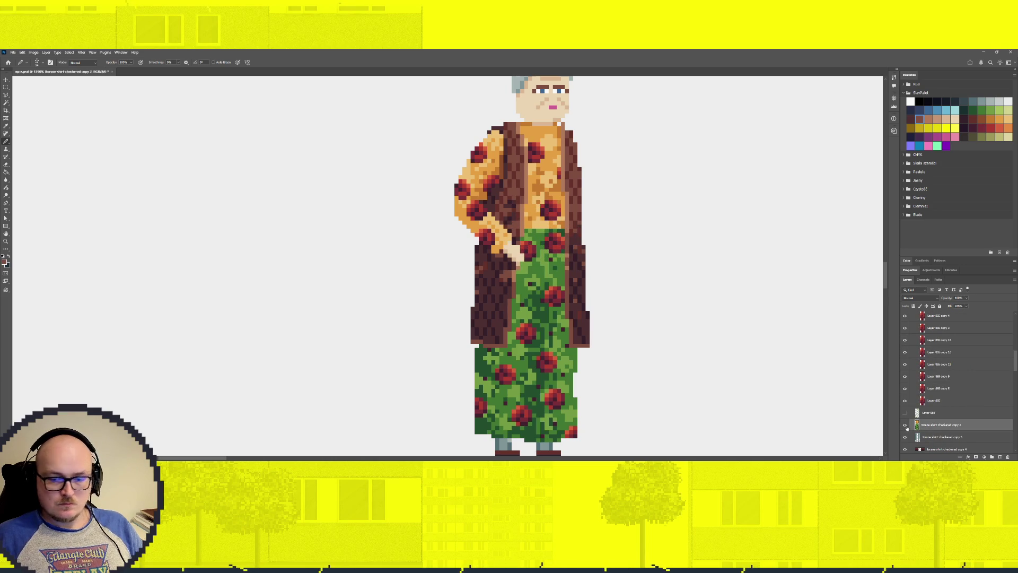
click(904, 426)
click(903, 426)
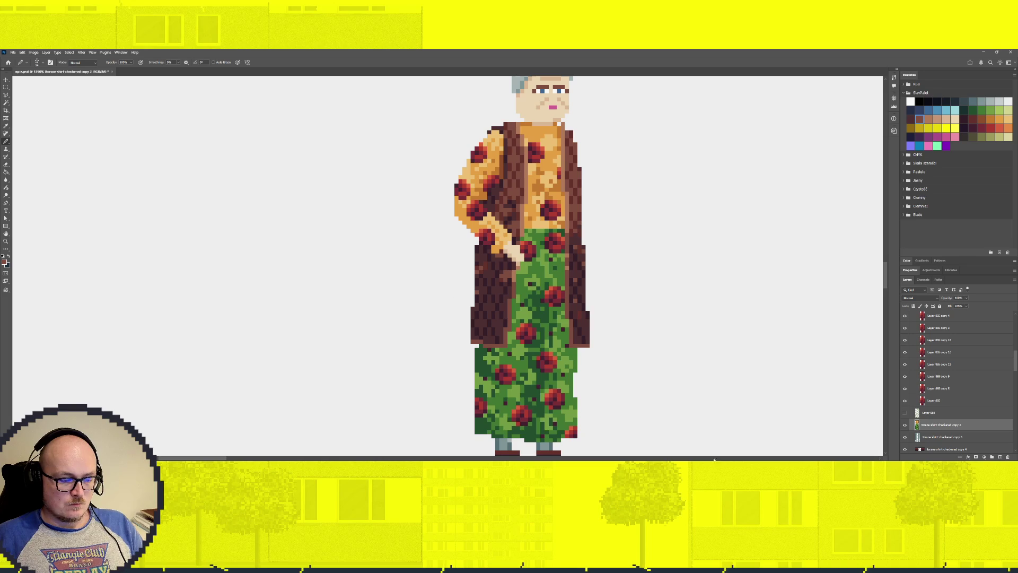
Hide the coat and left arm layers and set a single-pixel Pencil to expose the shirt hem.
scroll(929, 399, up, 5)
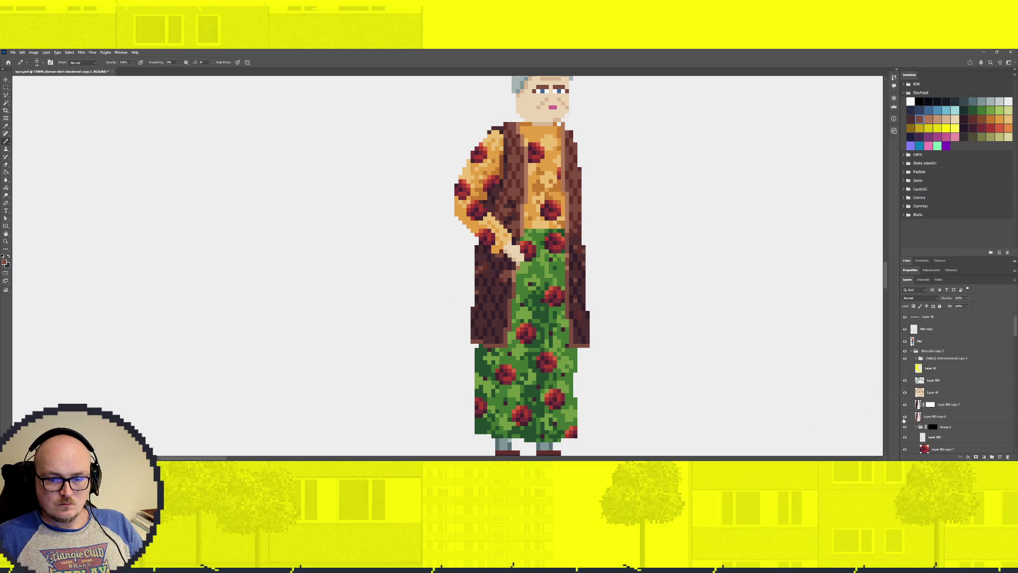
key(ctrl+comma)
key(i)
key(b)
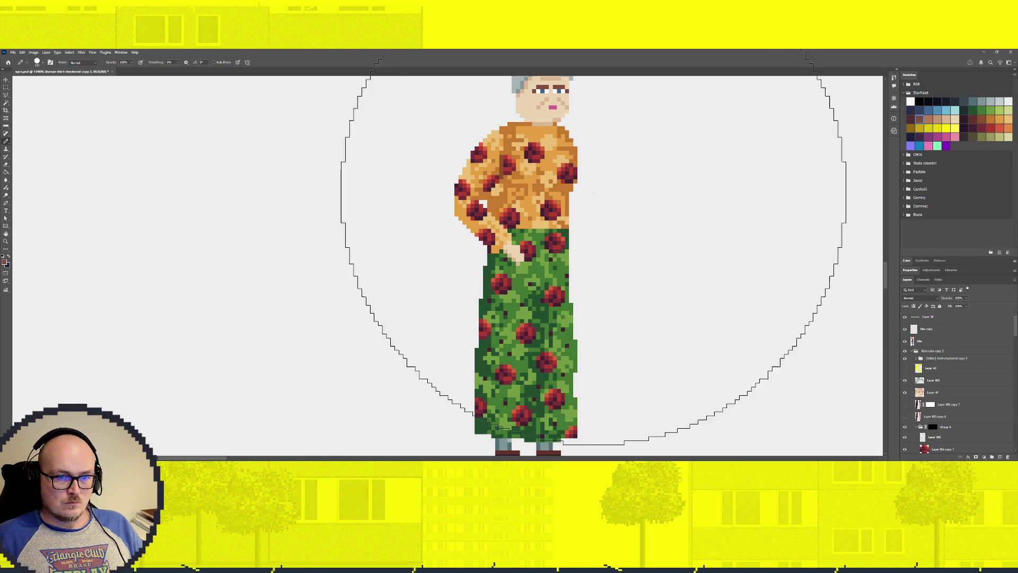
key(bracketleft)
key(bracketleft)
key(bracketleft)
key(bracketleft)
key(bracketleft)
key(bracketleft)
key(bracketleft)
key(bracketleft)
key(bracketleft)
key(bracketleft)
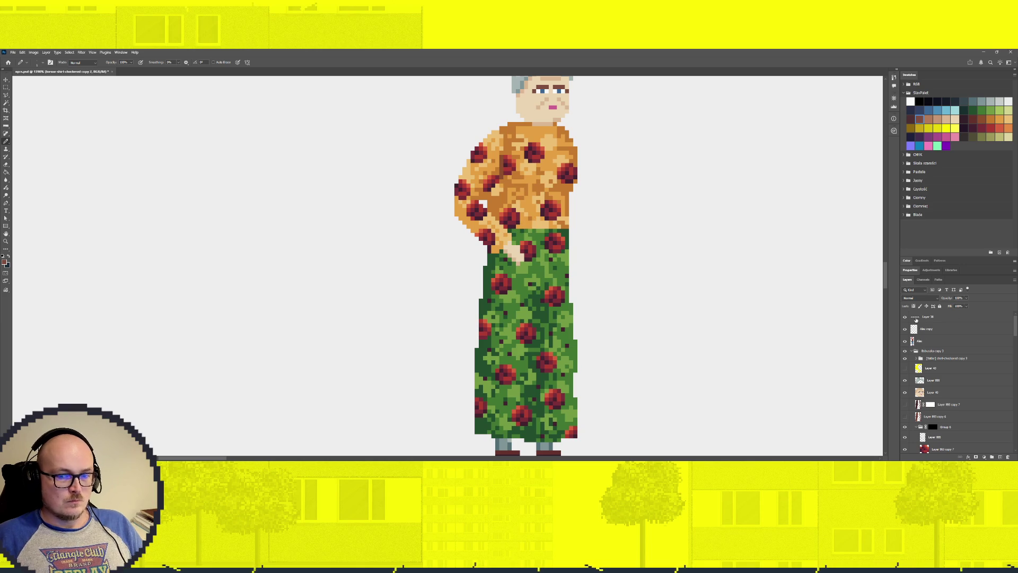
scroll(938, 422, down, 3)
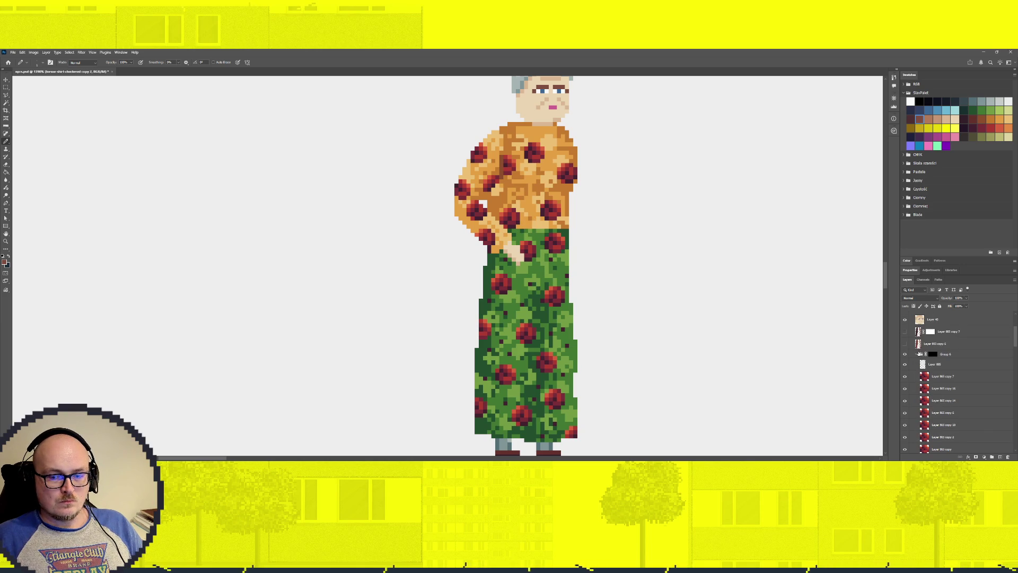
click(917, 354)
scroll(936, 392, up, 3)
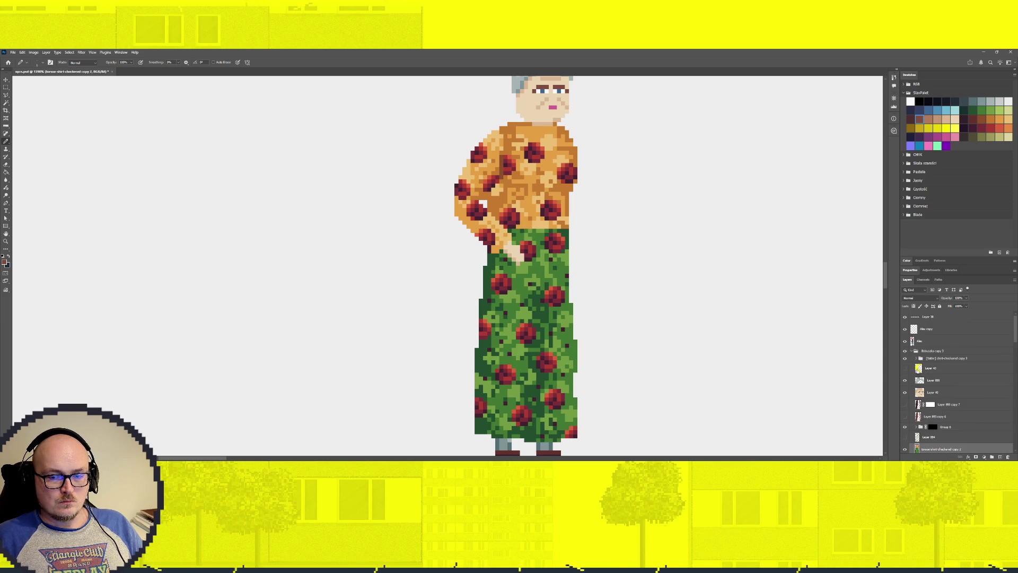
click(904, 361)
scroll(535, 235, up, 2)
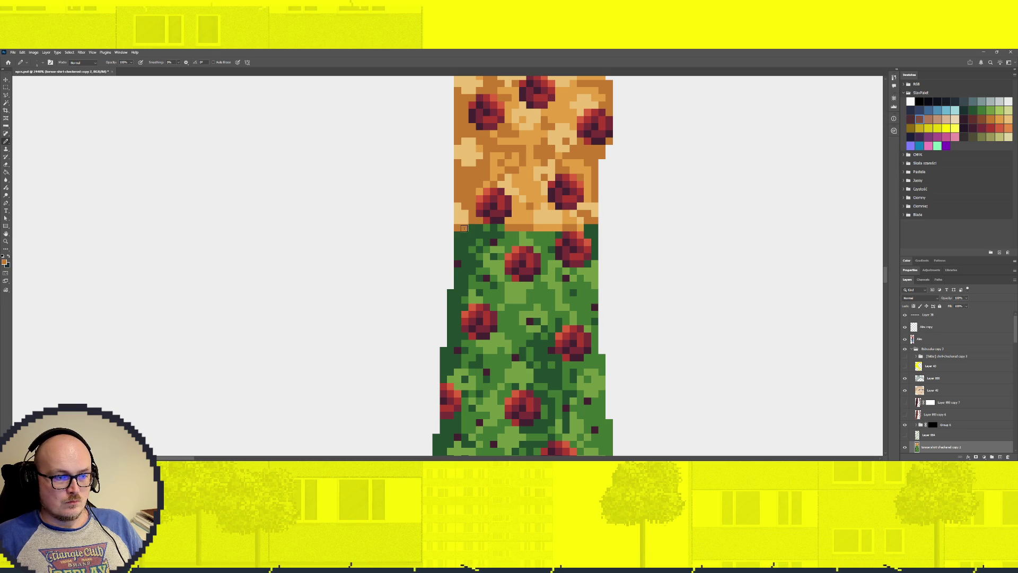
Draw a dark red-brown hem along the shirt's bottom edge and touch up edge pixels in orange.
click(992, 118)
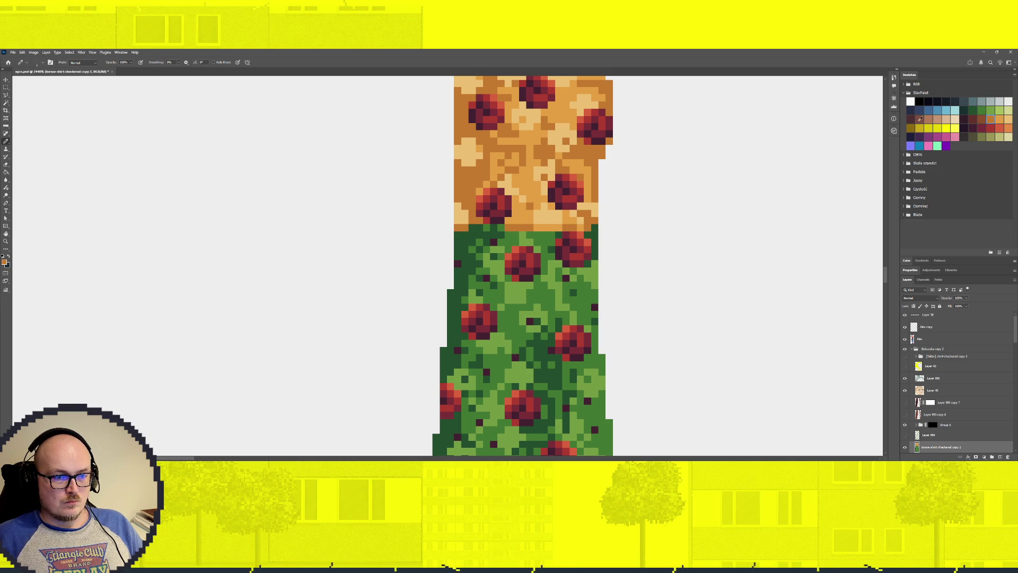
click(982, 119)
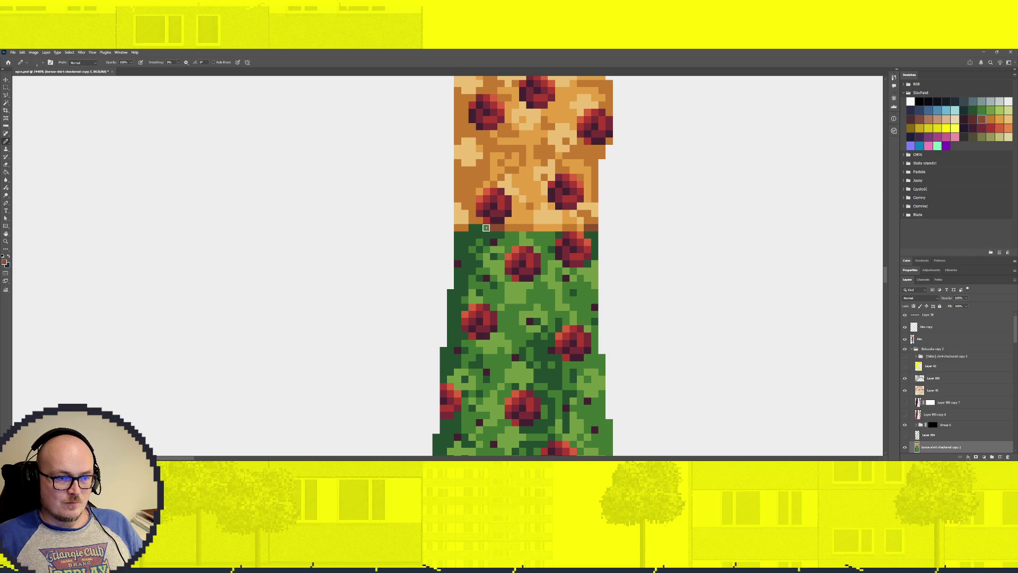
scroll(473, 227, down, 5)
scroll(548, 304, up, 3)
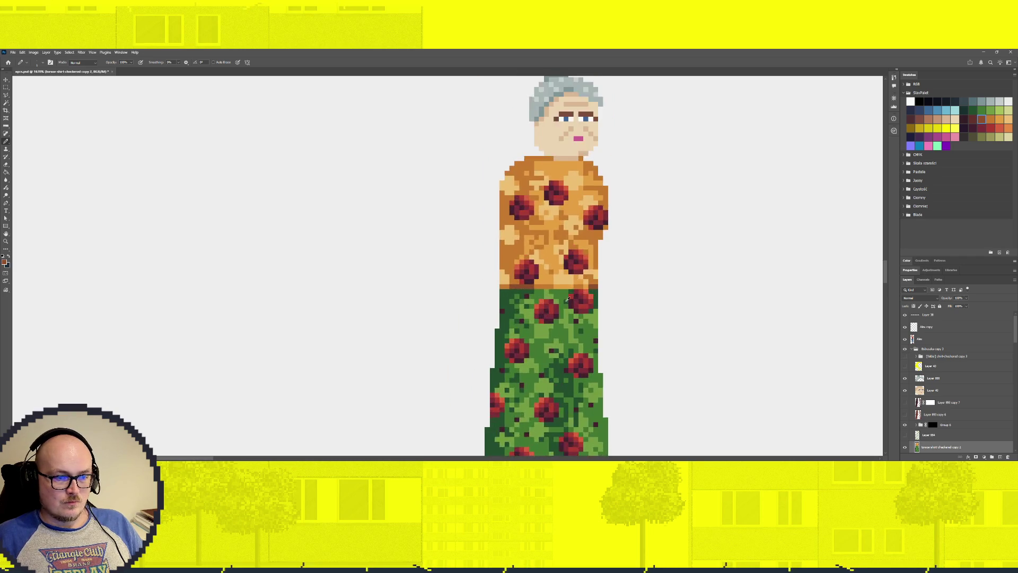
scroll(548, 304, up, 3)
scroll(548, 304, up, 2)
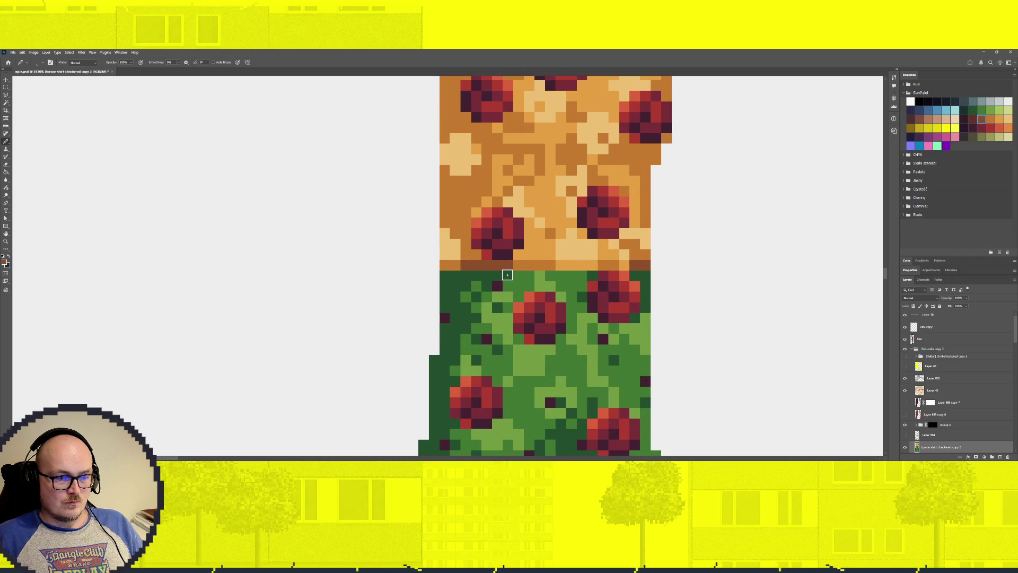
drag(508, 274, 463, 275)
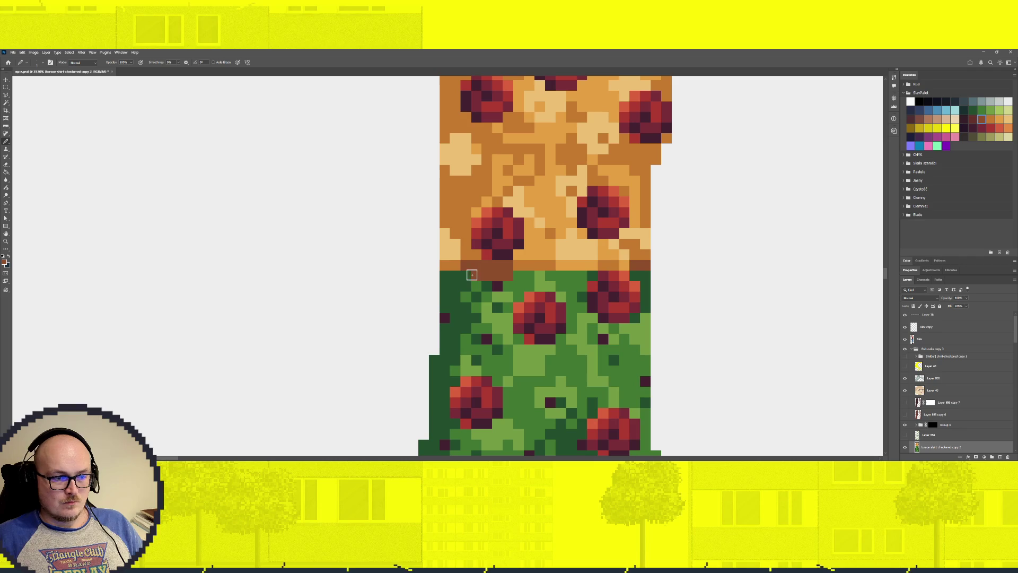
alt+click(533, 261)
click(455, 274)
alt+click(526, 264)
drag(519, 275, 536, 273)
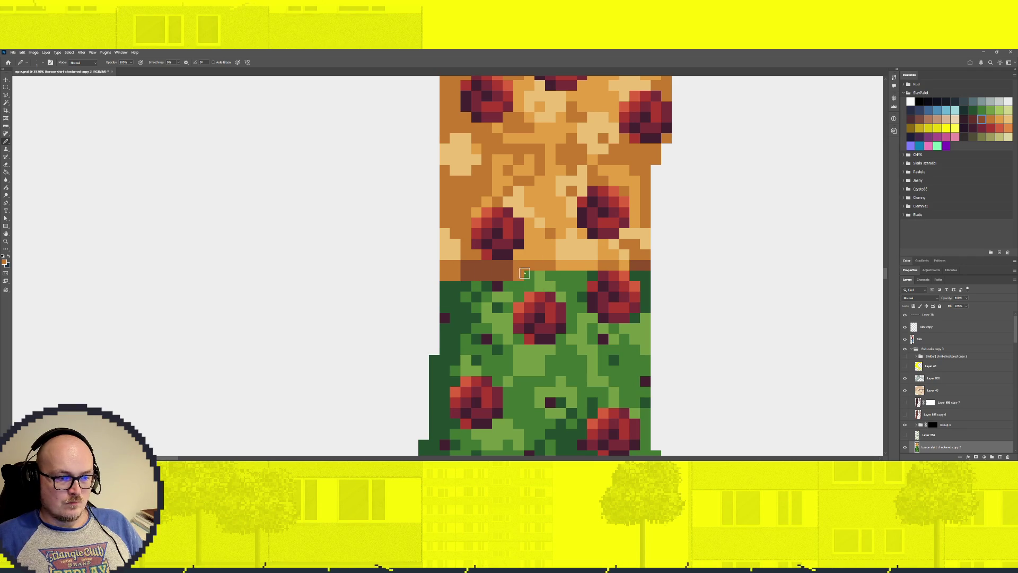
key(ctrl+z)
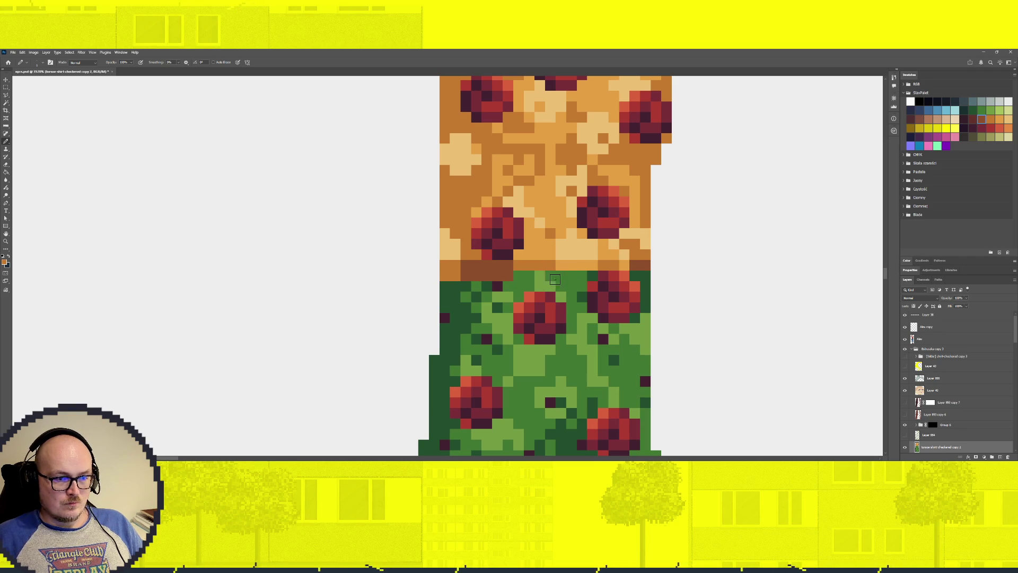
Fix the last hem pixels in orange and sampled brown, then show the coat again.
click(519, 275)
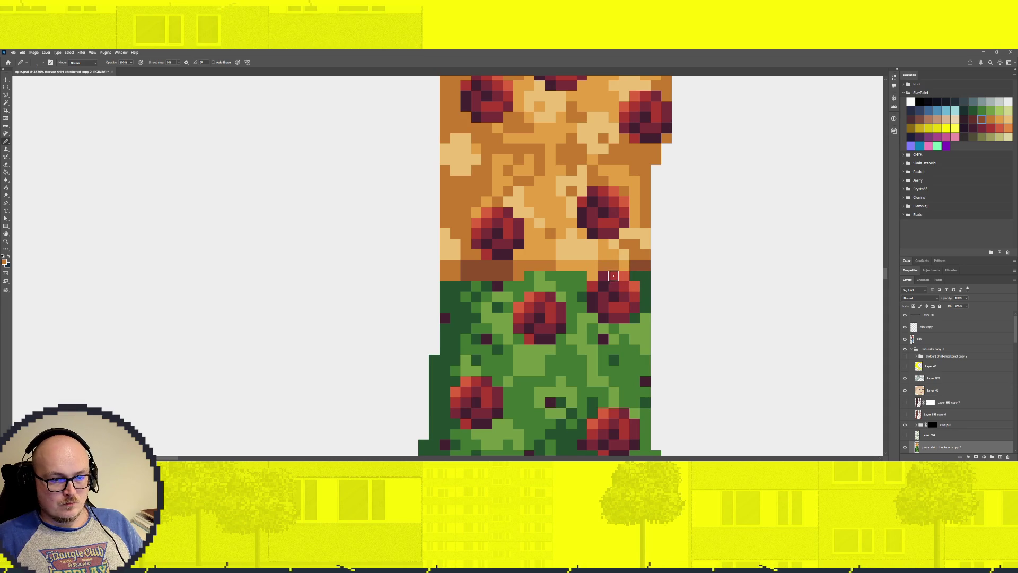
alt+click(639, 263)
click(642, 274)
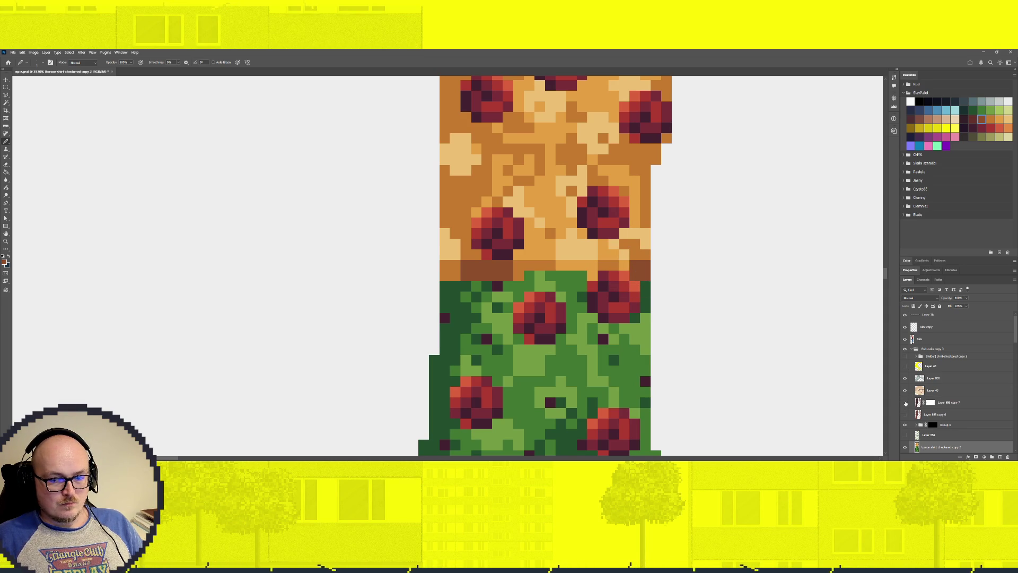
click(904, 416)
scroll(575, 330, down, 2)
scroll(574, 330, down, 2)
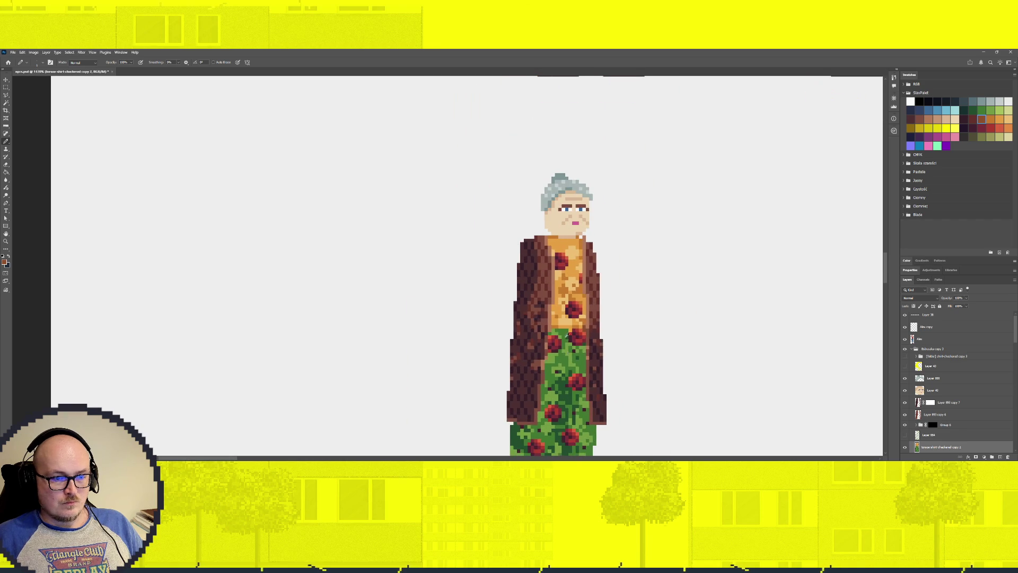
Shade the collar with a darker orange line and light orange highlights.
scroll(575, 330, up, 2)
scroll(575, 330, up, 2)
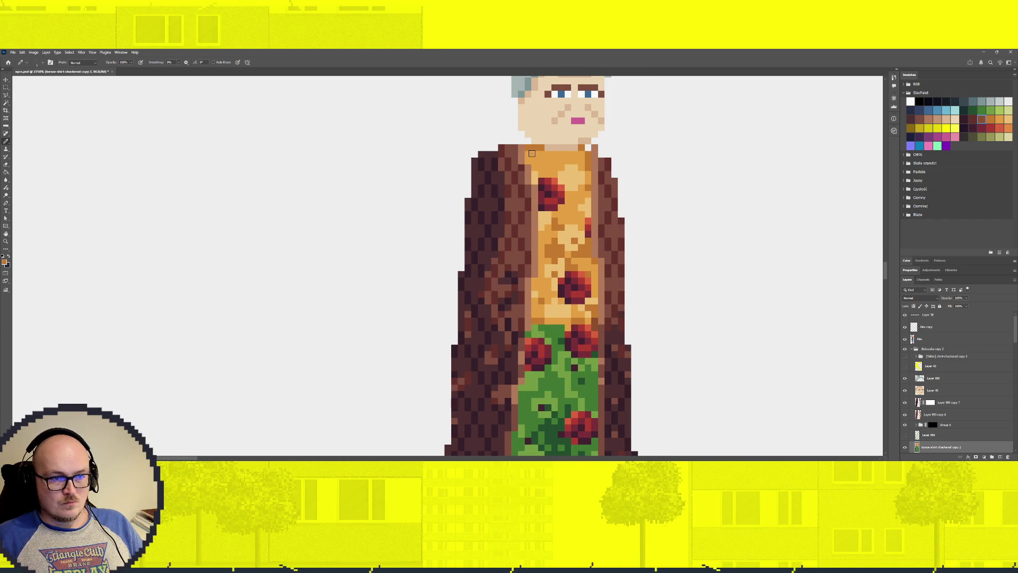
scroll(540, 139, up, 2)
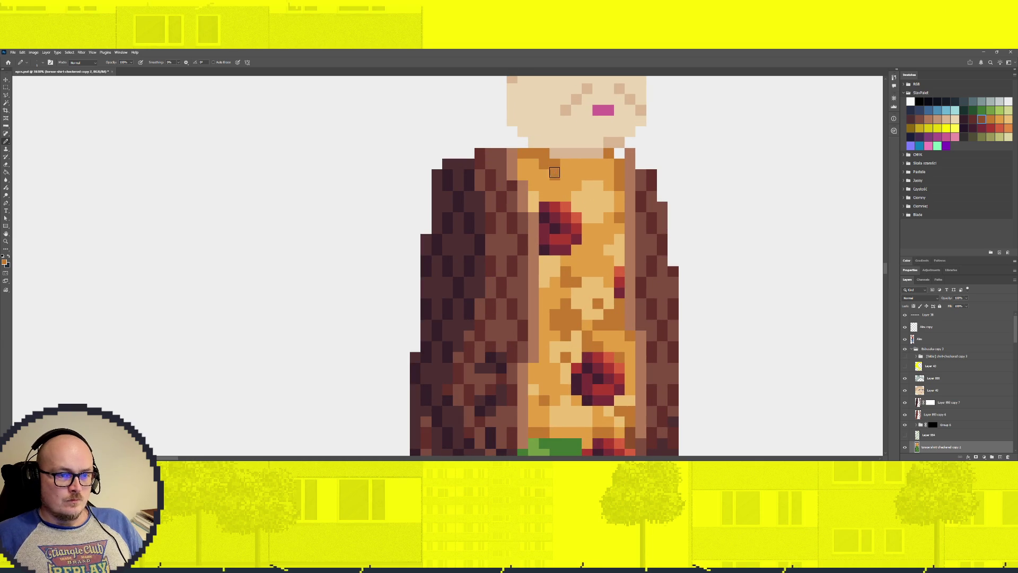
mouse_move(615, 169)
mouse_down()
mouse_move(577, 175)
mouse_move(615, 180)
mouse_up()
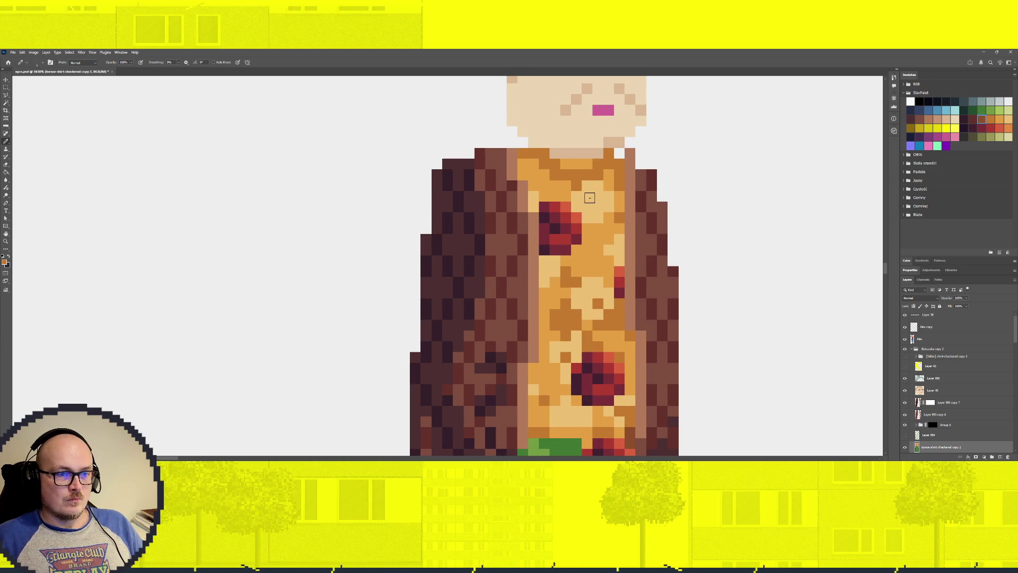
mouse_move(578, 174)
mouse_down()
mouse_move(541, 154)
mouse_move(593, 166)
mouse_move(610, 154)
mouse_up()
click(583, 174)
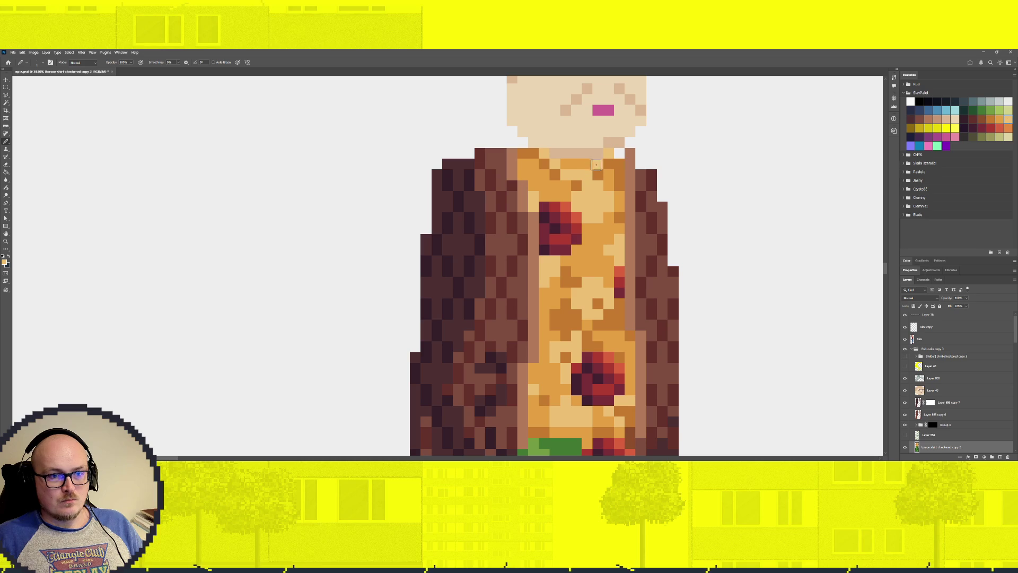
drag(570, 184, 594, 175)
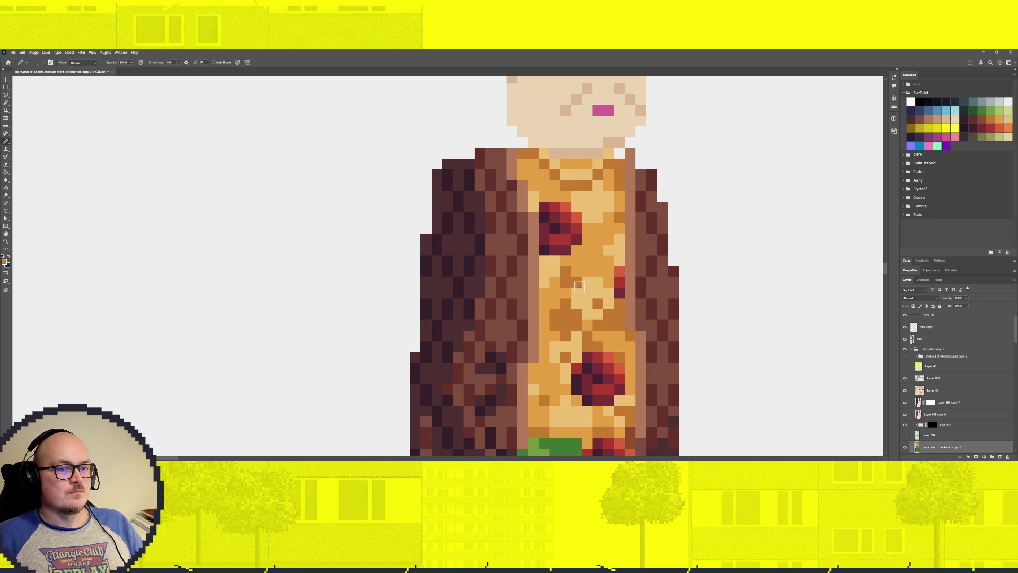
scroll(607, 248, down, 2)
scroll(608, 247, down, 2)
scroll(607, 247, down, 1)
scroll(607, 247, up, 2)
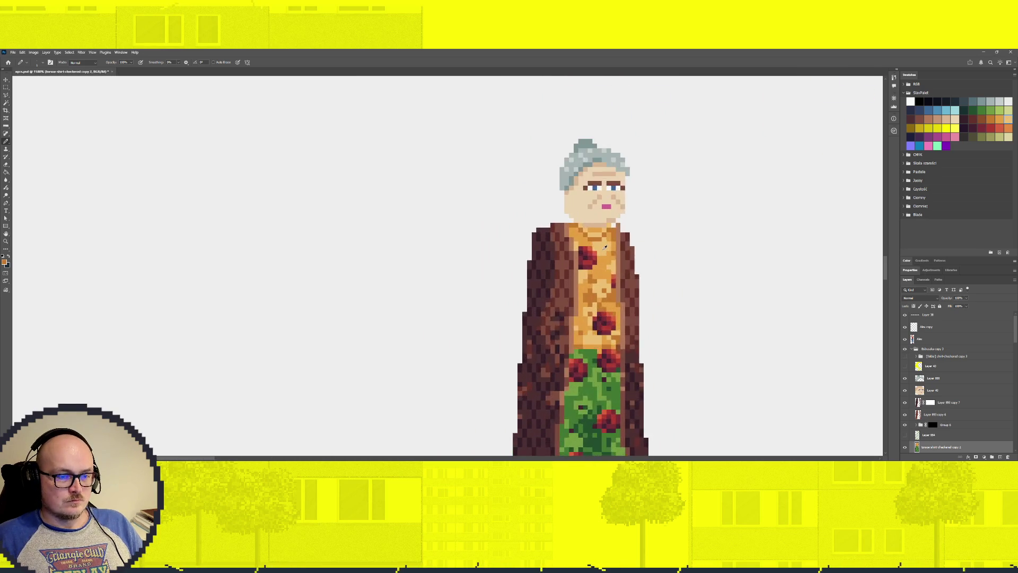
scroll(599, 233, up, 2)
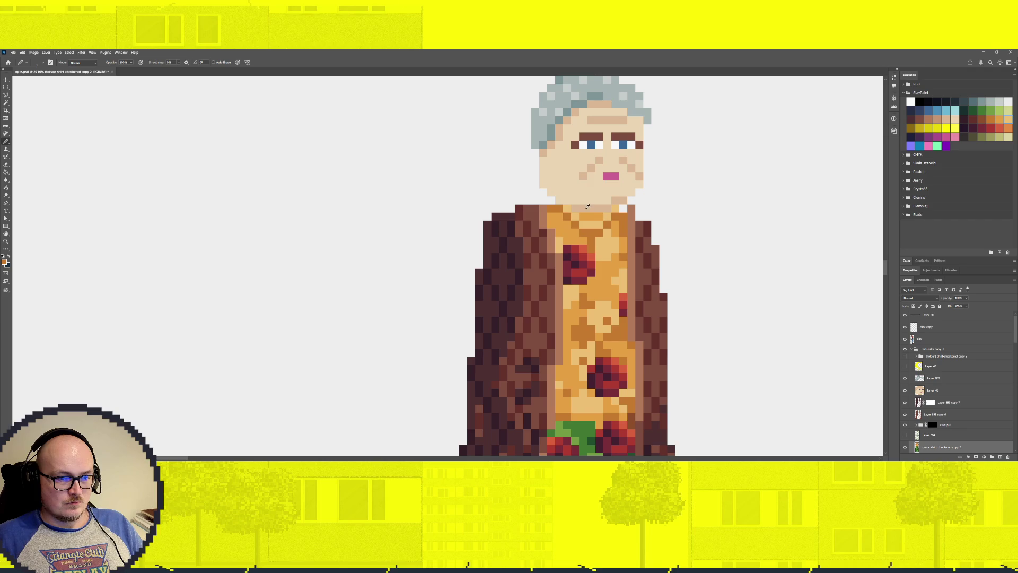
Paint the neckline in lighter and darker beige, toggling the face layer, Layer 40, to compare.
click(906, 449)
click(906, 449)
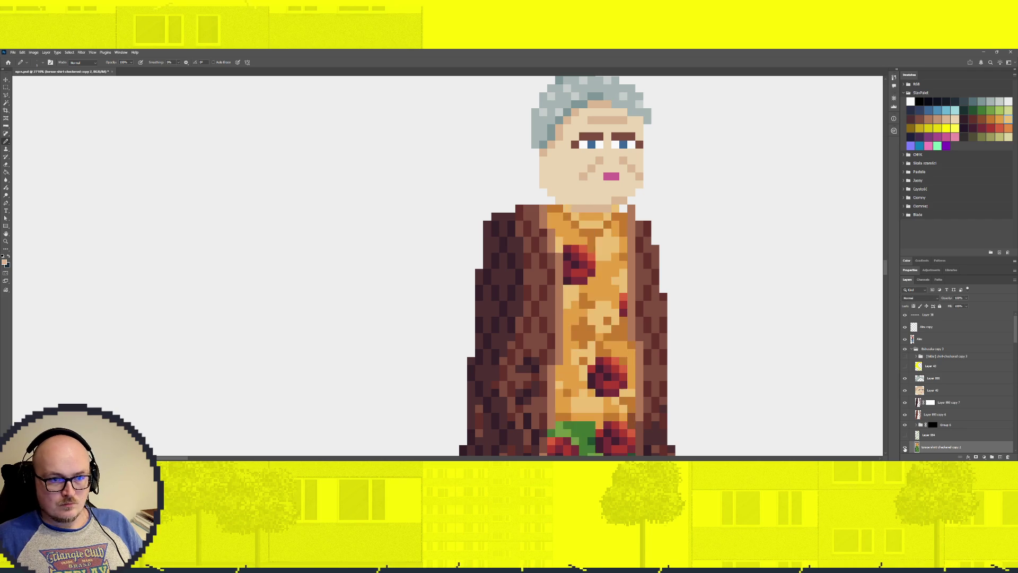
click(905, 391)
click(906, 391)
click(905, 391)
click(906, 391)
click(905, 391)
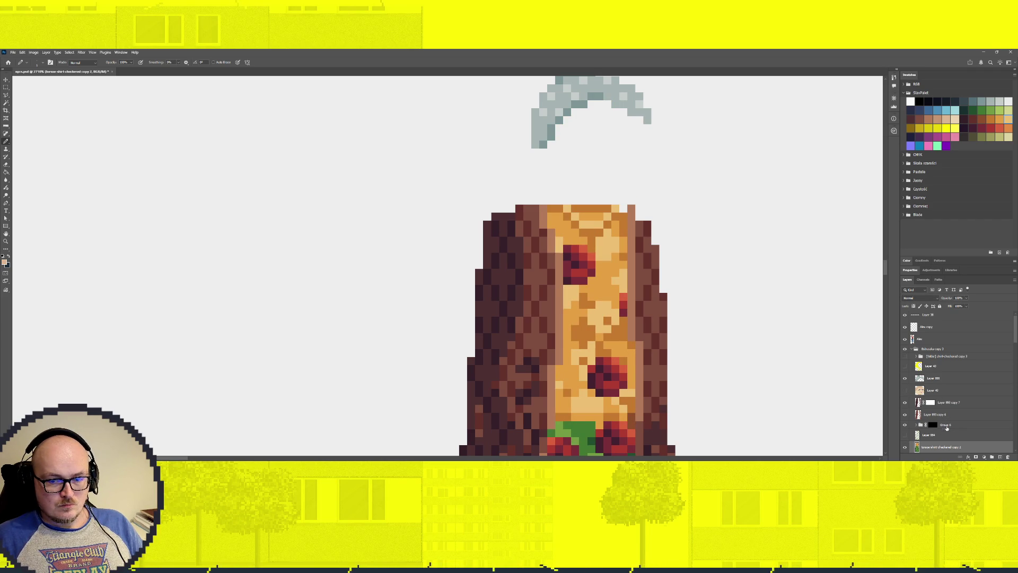
mouse_move(575, 208)
mouse_down()
mouse_move(607, 208)
mouse_move(583, 215)
mouse_up()
click(906, 392)
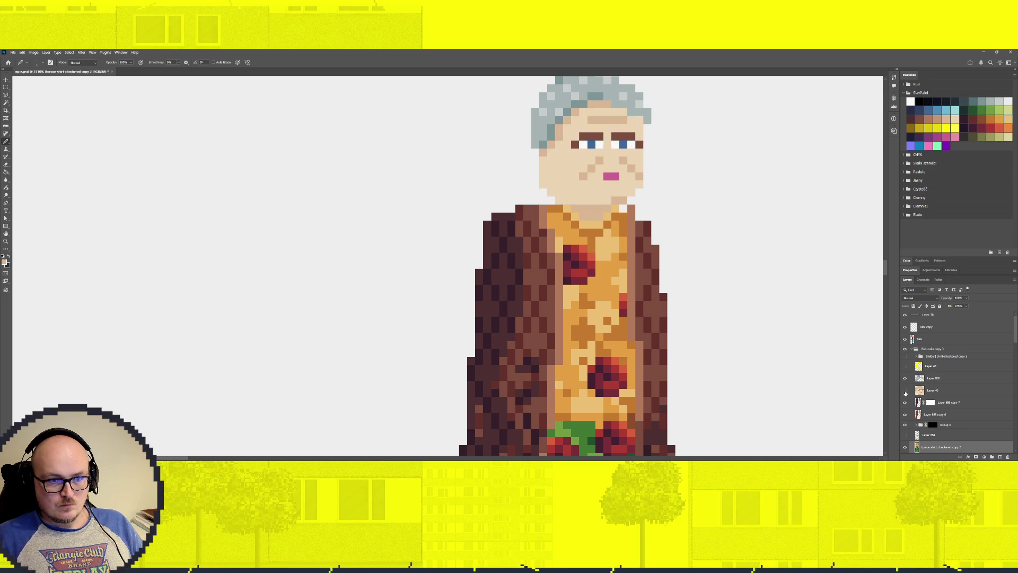
click(906, 392)
click(905, 392)
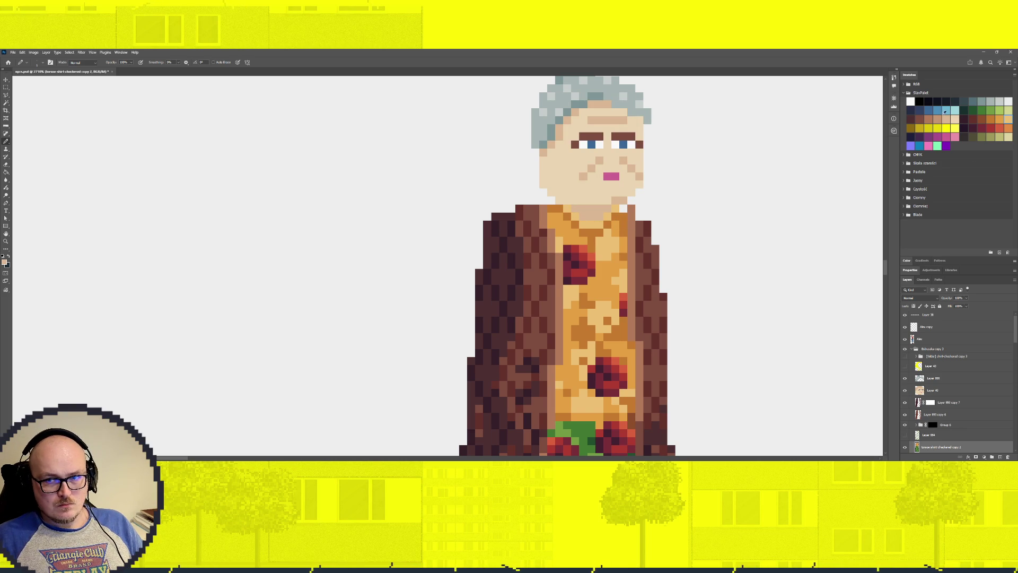
drag(569, 219, 600, 215)
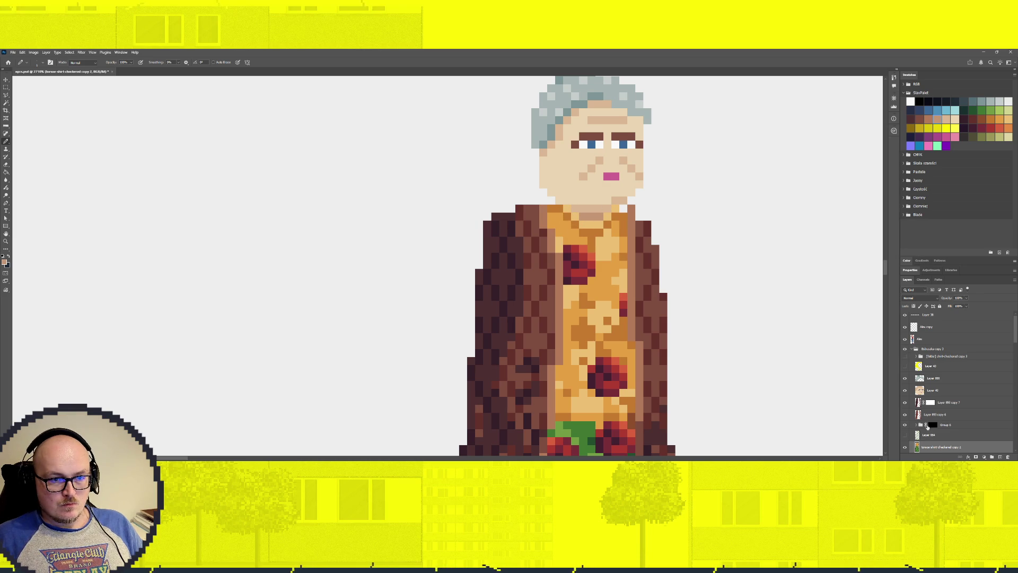
click(939, 390)
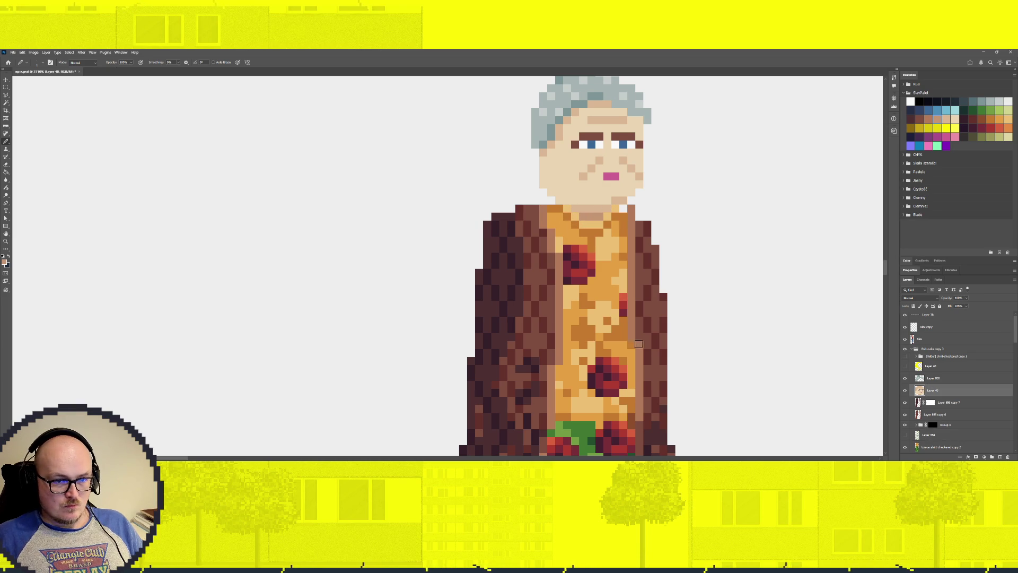
click(905, 391)
Show the face on Layer 40 again, then zoom out and centre the view on the old woman.
click(905, 391)
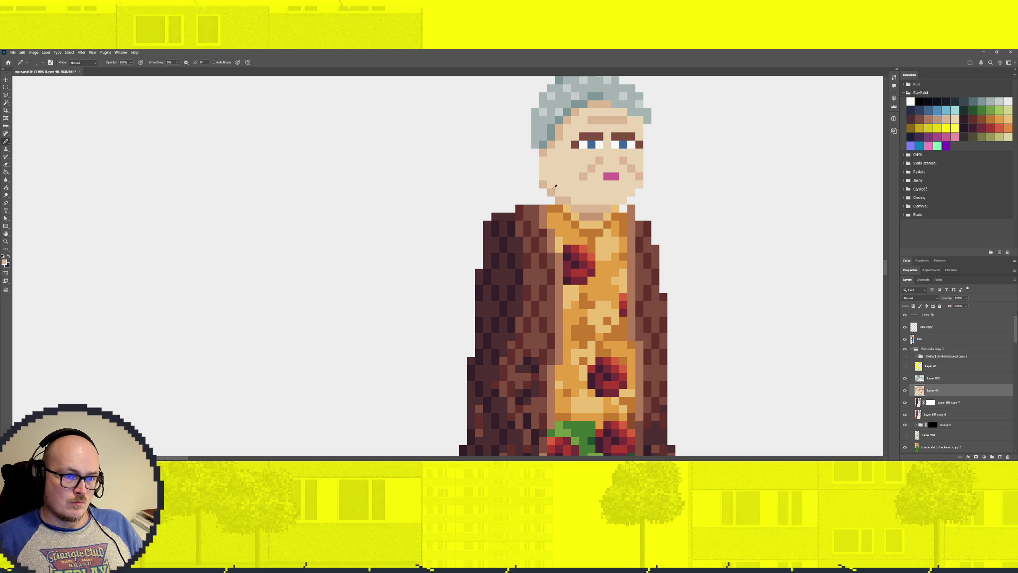
scroll(554, 193, down, 5)
scroll(584, 201, up, 4)
scroll(597, 209, up, 4)
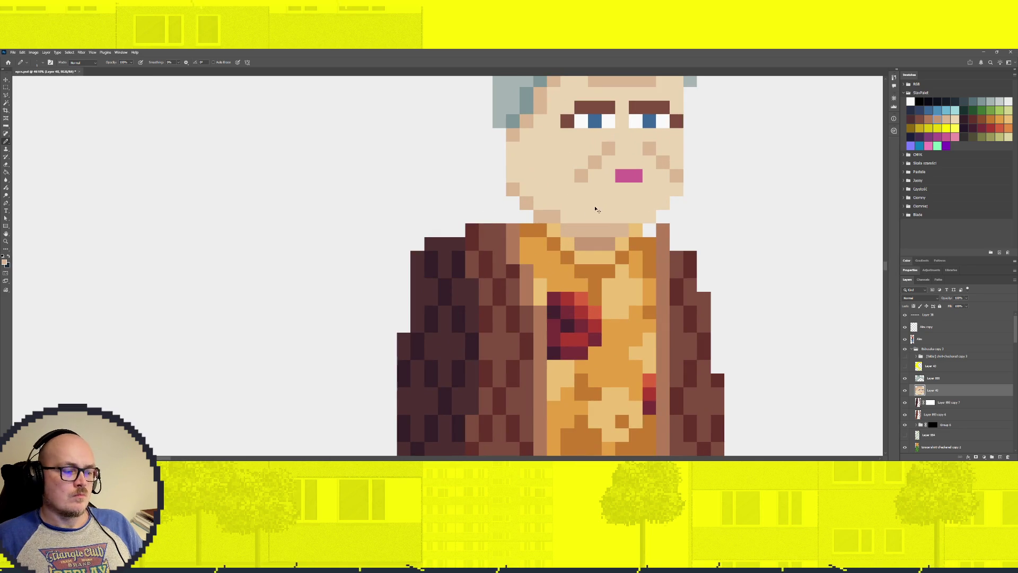
scroll(637, 243, down, 3)
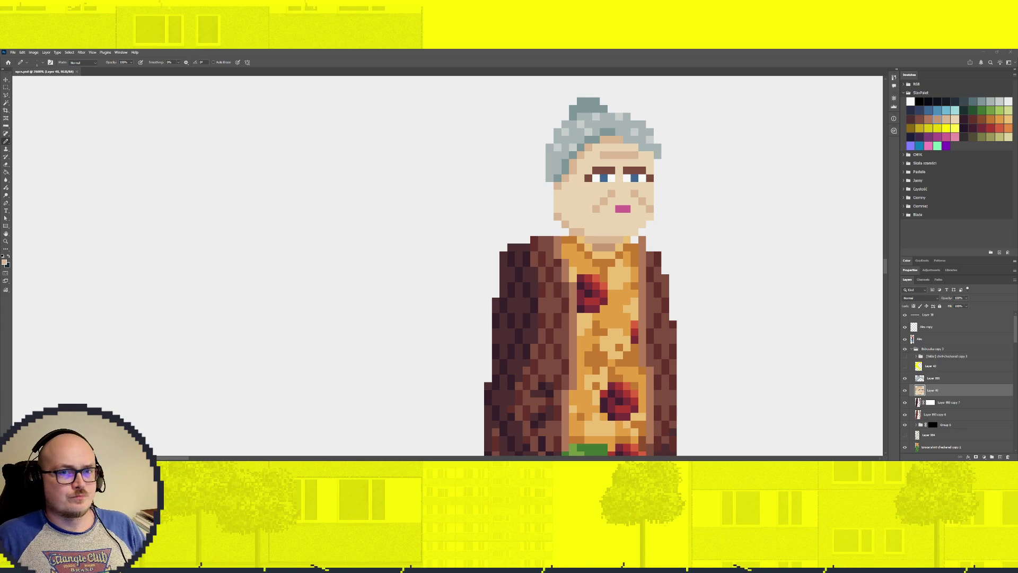
scroll(581, 233, down, 2)
scroll(580, 233, down, 2)
scroll(580, 233, down, 2)
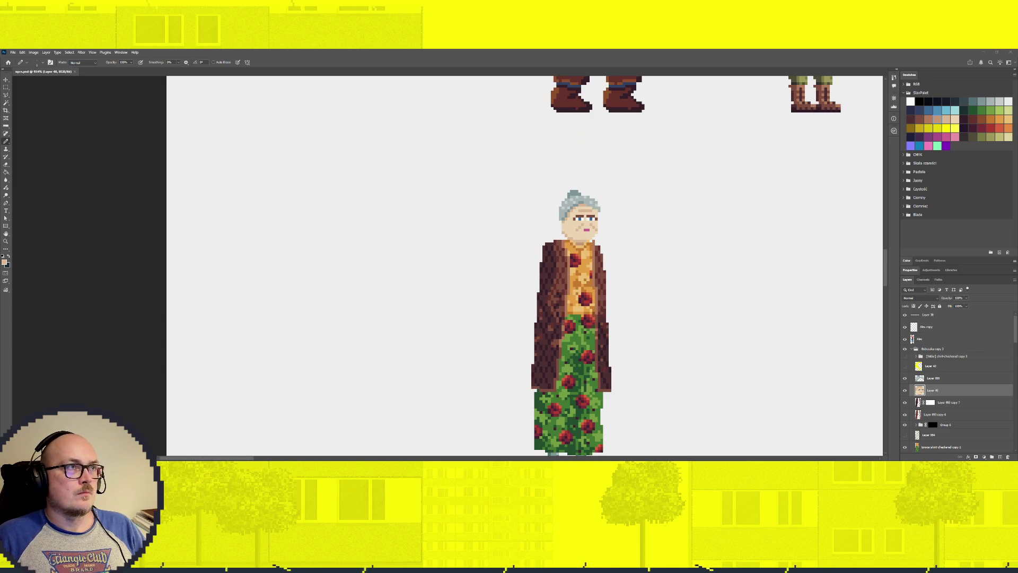
scroll(583, 218, down, 1)
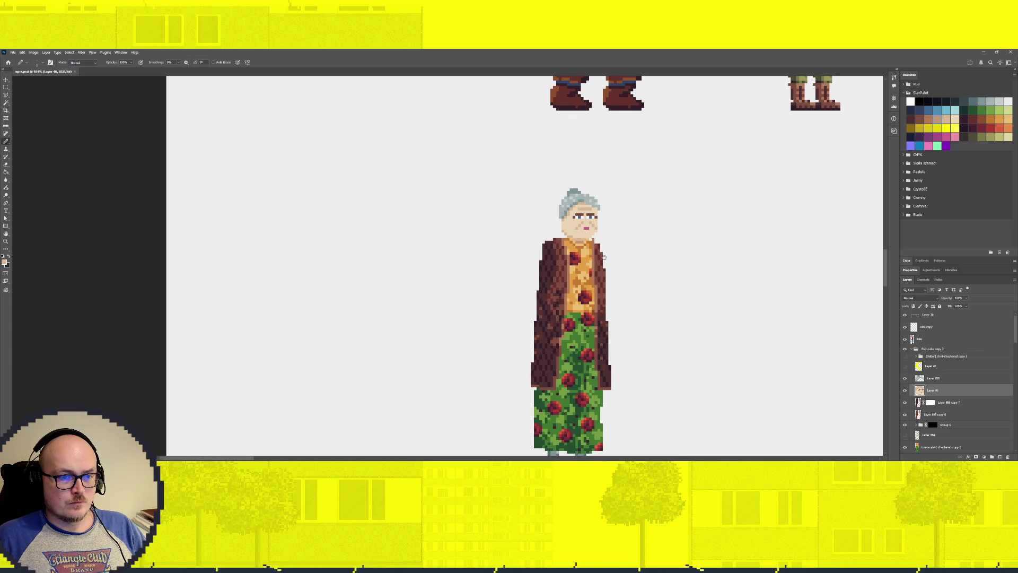
drag(606, 258, 462, 162)
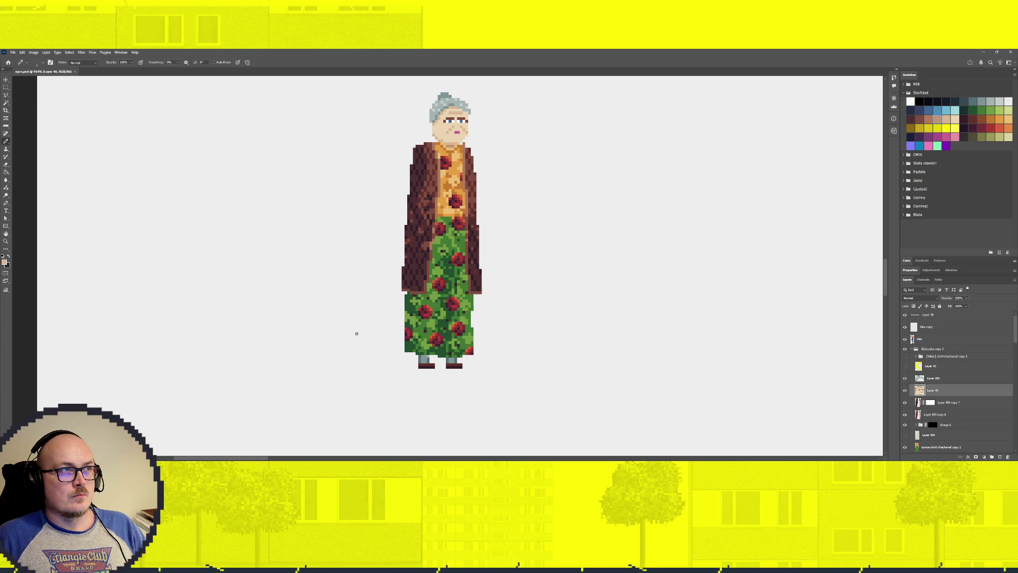
Make the orange red-spotted sleeved arm layer visible over the brown coat.
click(906, 359)
scroll(525, 260, down, 3)
scroll(478, 249, up, 2)
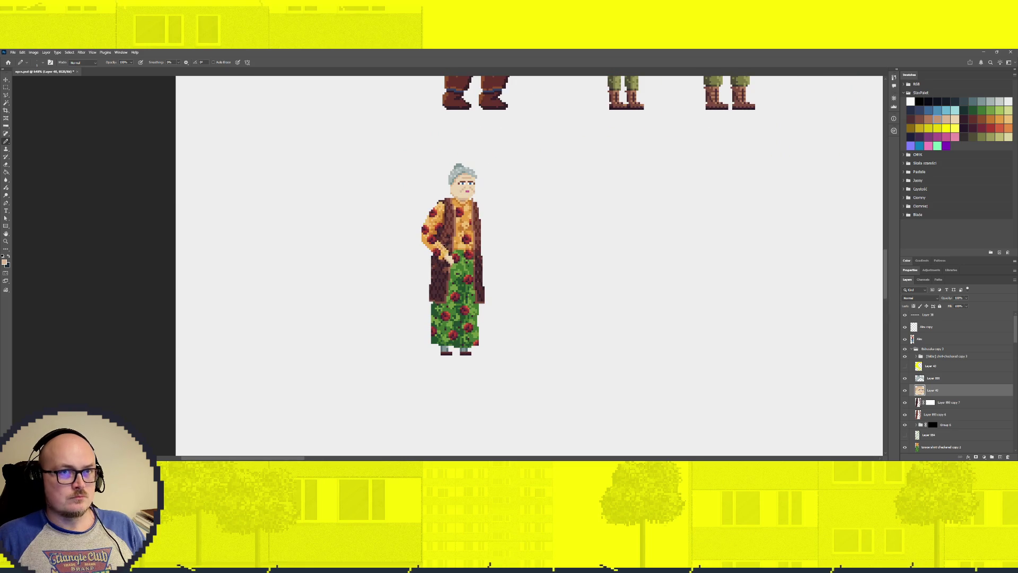
scroll(504, 269, up, 2)
scroll(495, 211, up, 1)
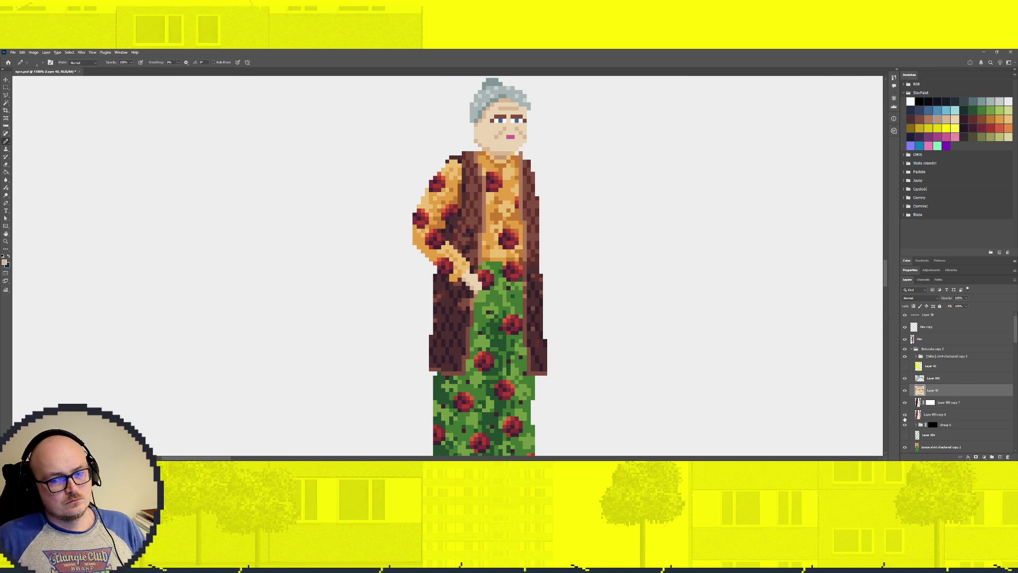
Expand the shirt-checkered copy 3 folder and hide the red dots on the left sleeve.
click(905, 356)
click(905, 356)
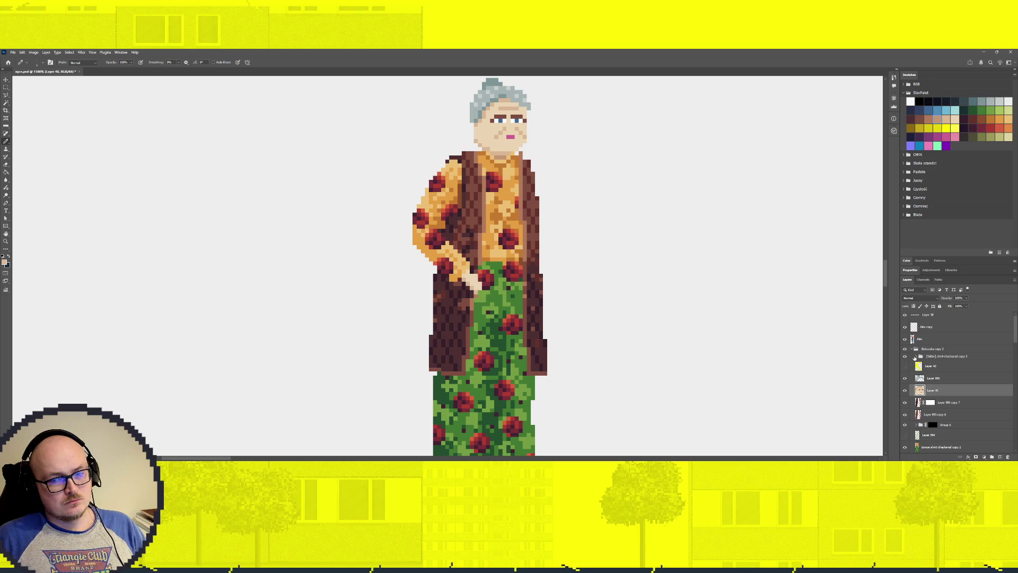
click(916, 359)
click(916, 357)
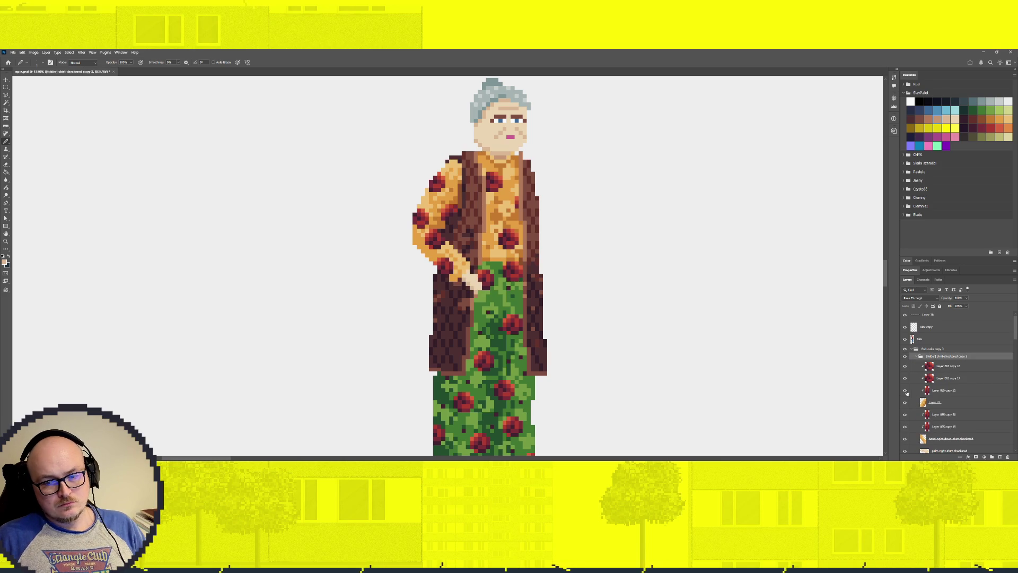
drag(903, 371, 905, 393)
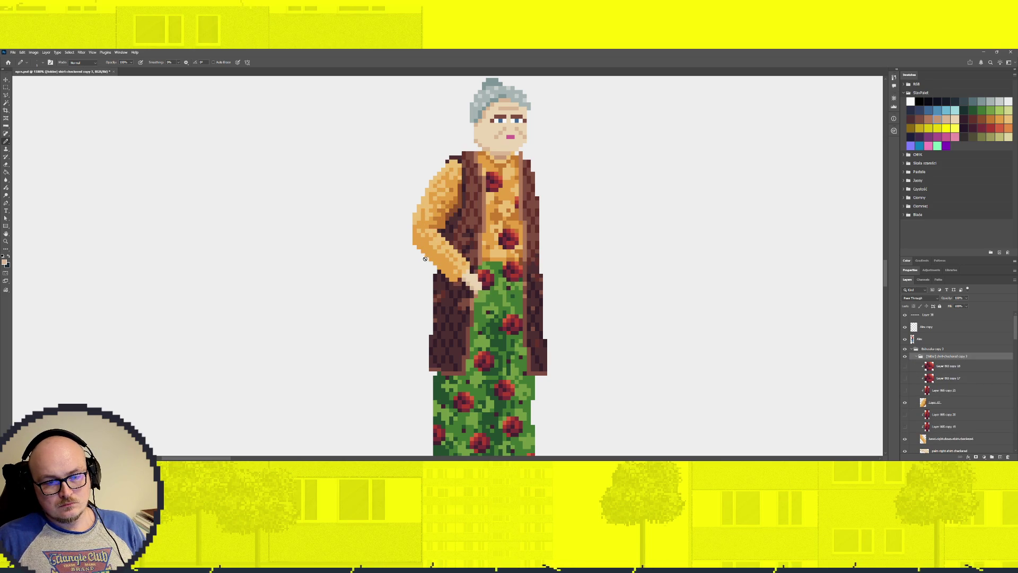
scroll(513, 286, down, 2)
scroll(513, 286, down, 2)
scroll(511, 266, up, 2)
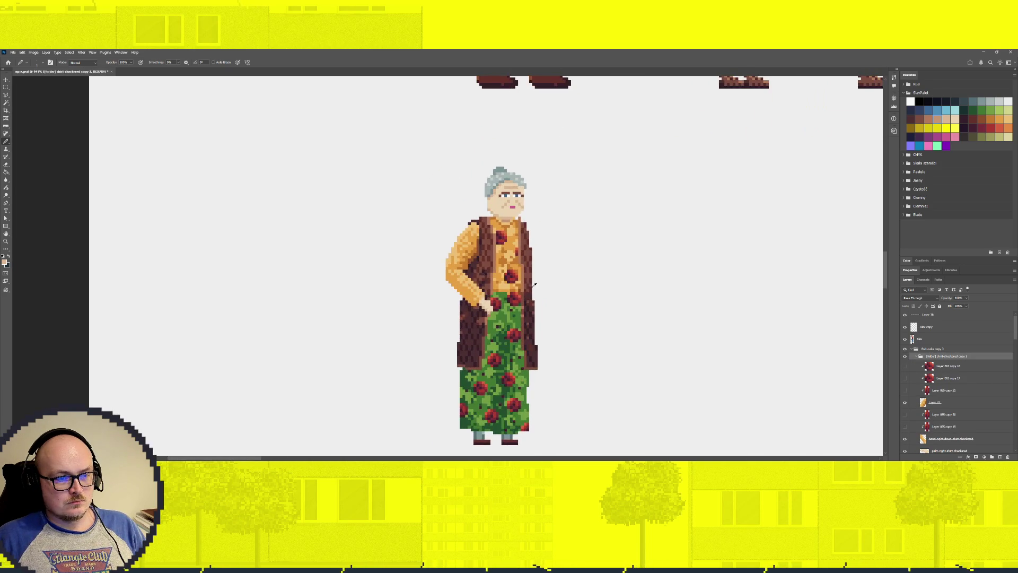
scroll(528, 284, up, 1)
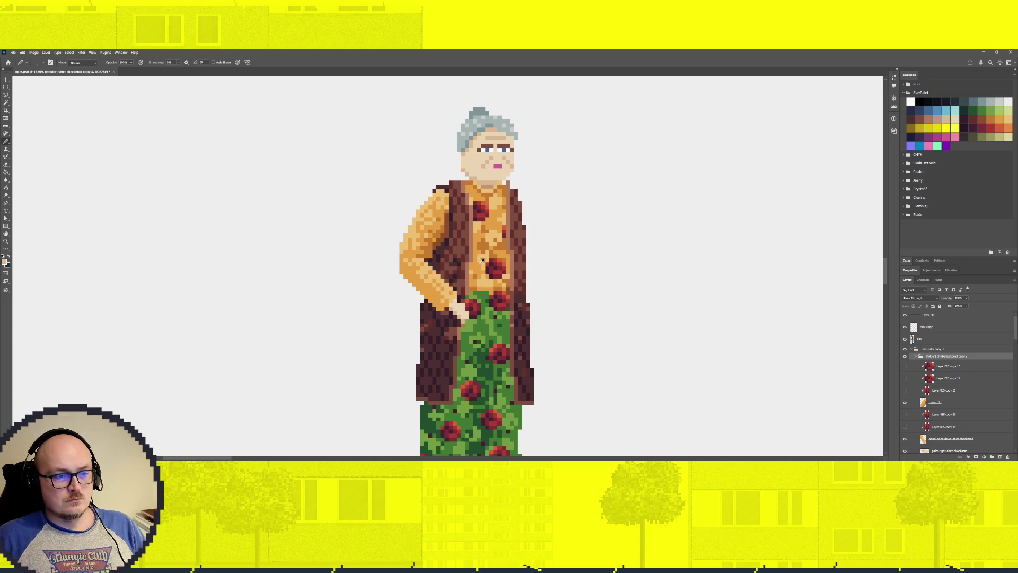
scroll(907, 417, down, 5)
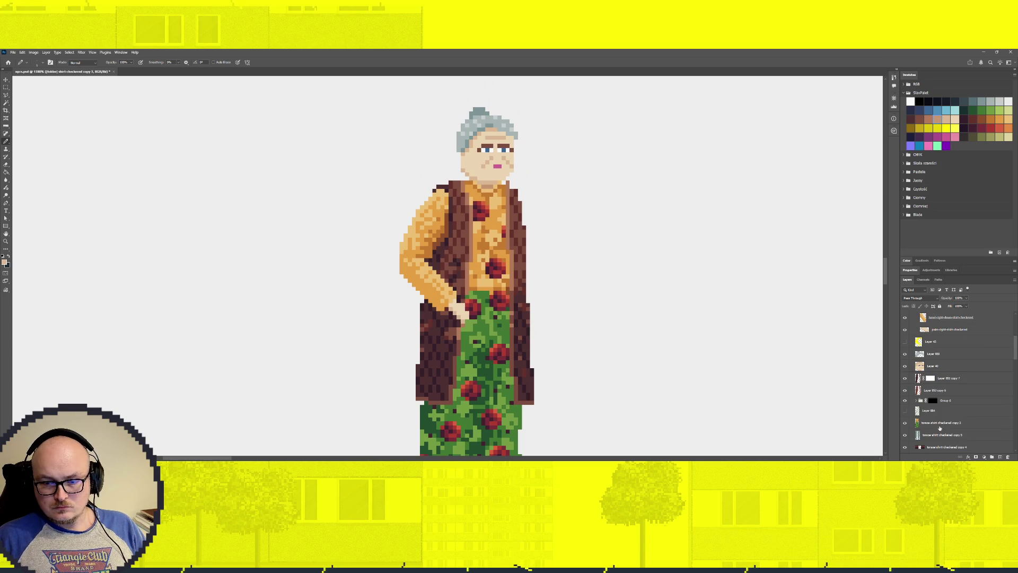
scroll(936, 429, down, 2)
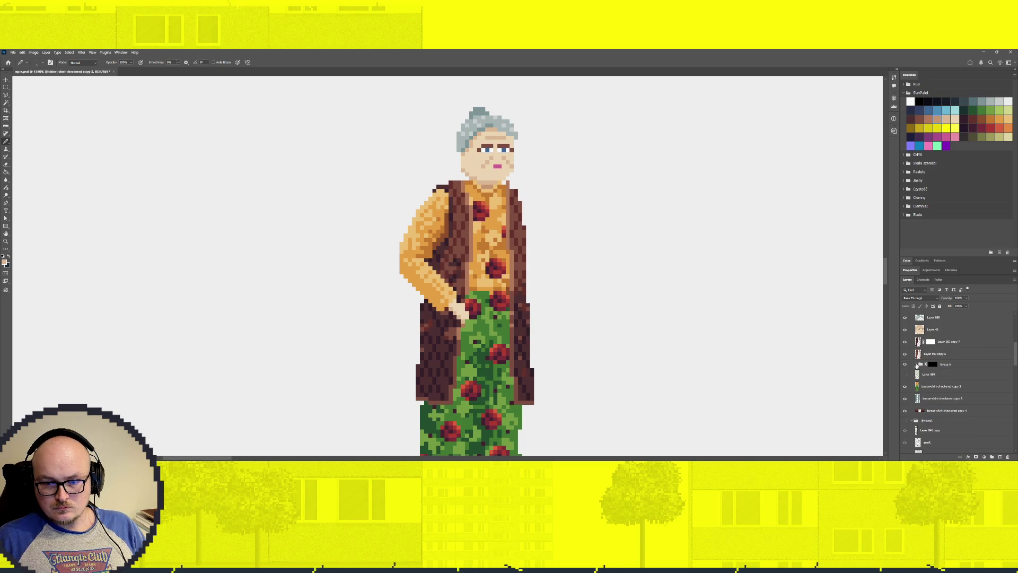
Expand the rose group, hide the brown vest, and select the upper blouse rose.
click(917, 366)
key(v)
ctrl+click(525, 264)
key(ctrl+comma)
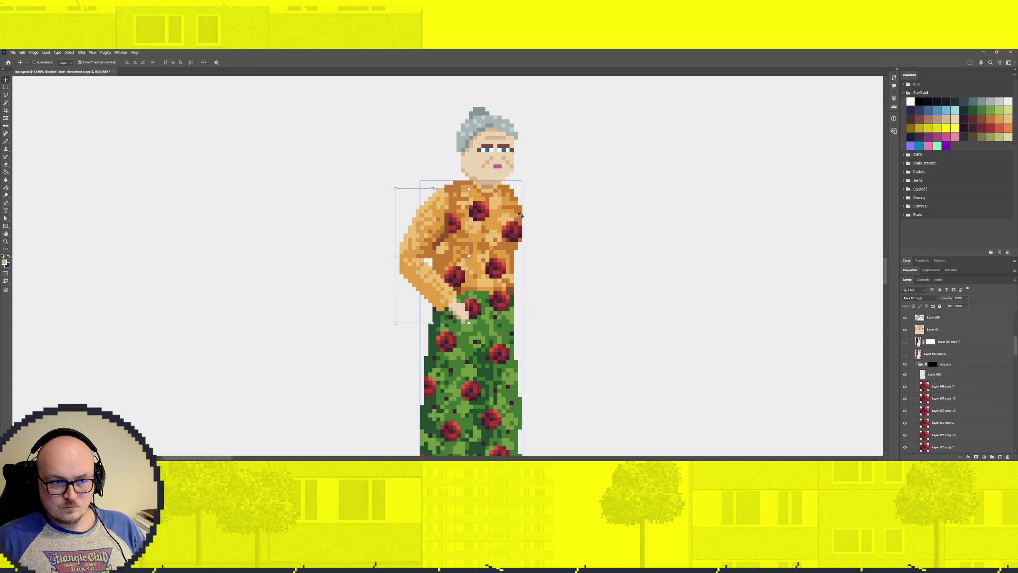
ctrl+click(480, 211)
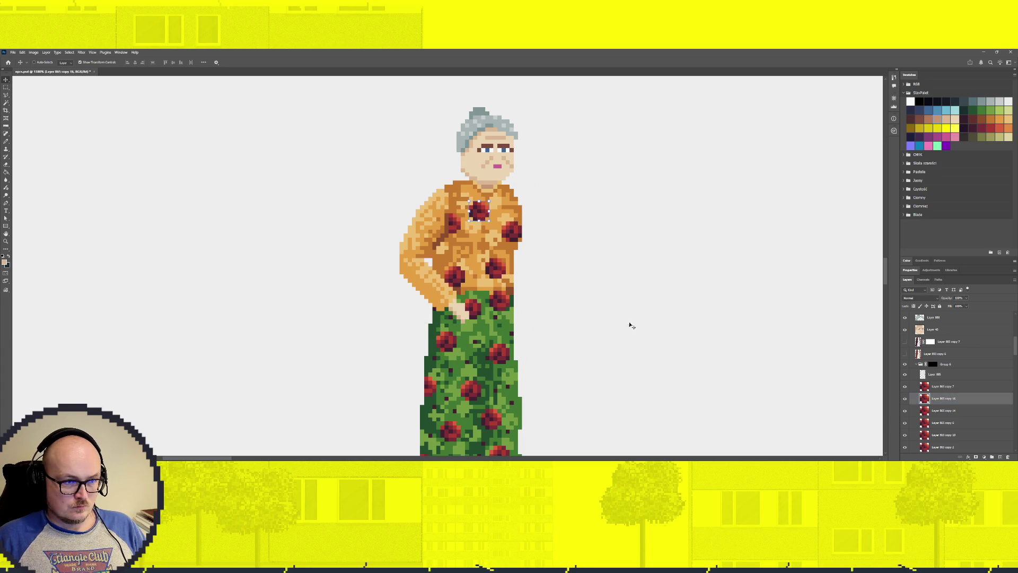
Hide the upper and left roses on the blouse, keeping the skirt-top rose visible.
click(905, 399)
click(905, 386)
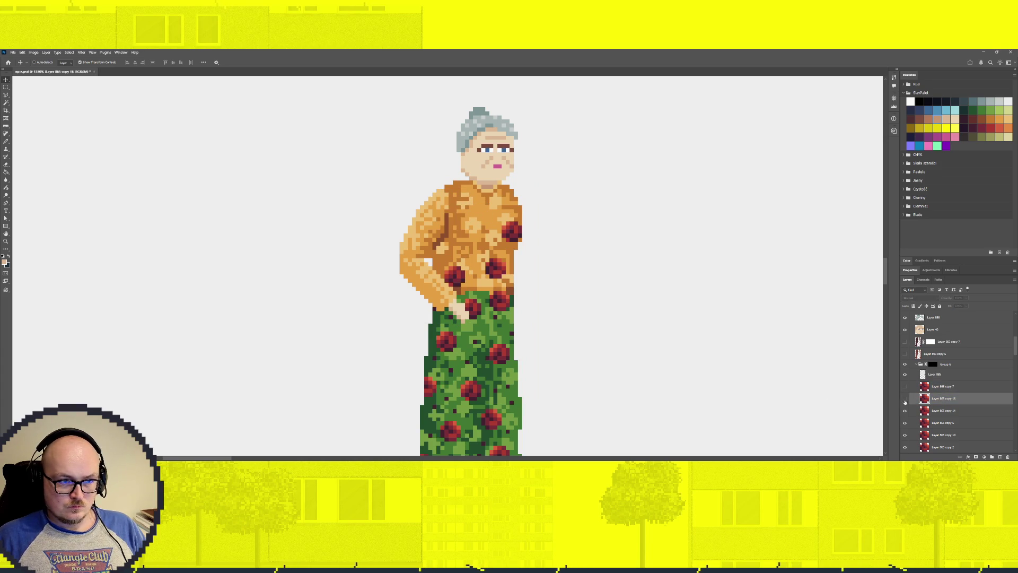
click(905, 411)
scroll(906, 409, down, 2)
click(905, 398)
click(905, 398)
Shift the rose atop the skirt and erase its top edge.
ctrl+click(508, 306)
drag(502, 301, 504, 295)
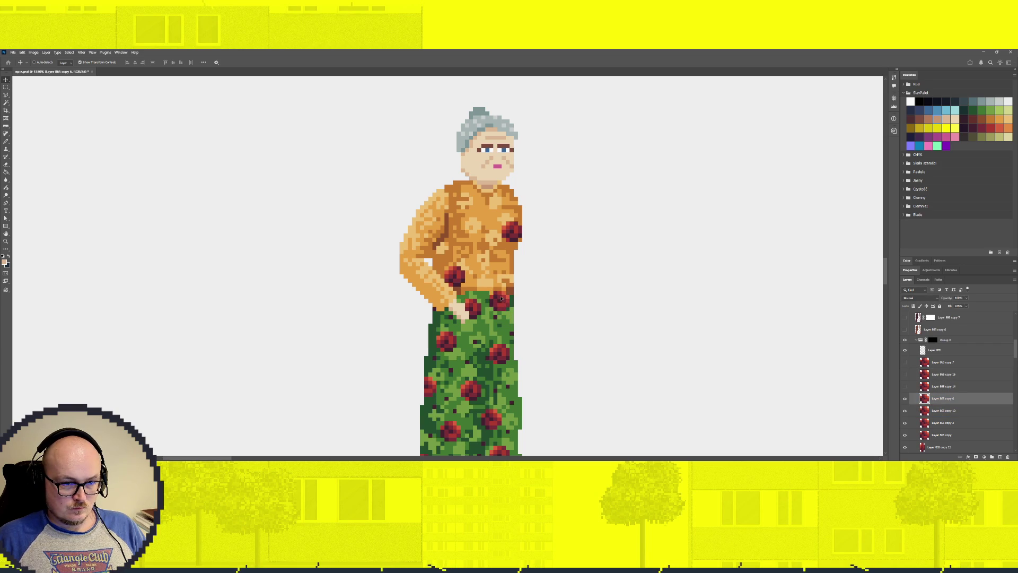
key(ctrl+d)
key(e)
mouse_move(490, 291)
mouse_down()
mouse_move(505, 290)
mouse_move(493, 289)
mouse_up()
key(v)
Hide the lower and shoulder roses on the blouse and save the document.
click(955, 447)
click(957, 448)
click(904, 448)
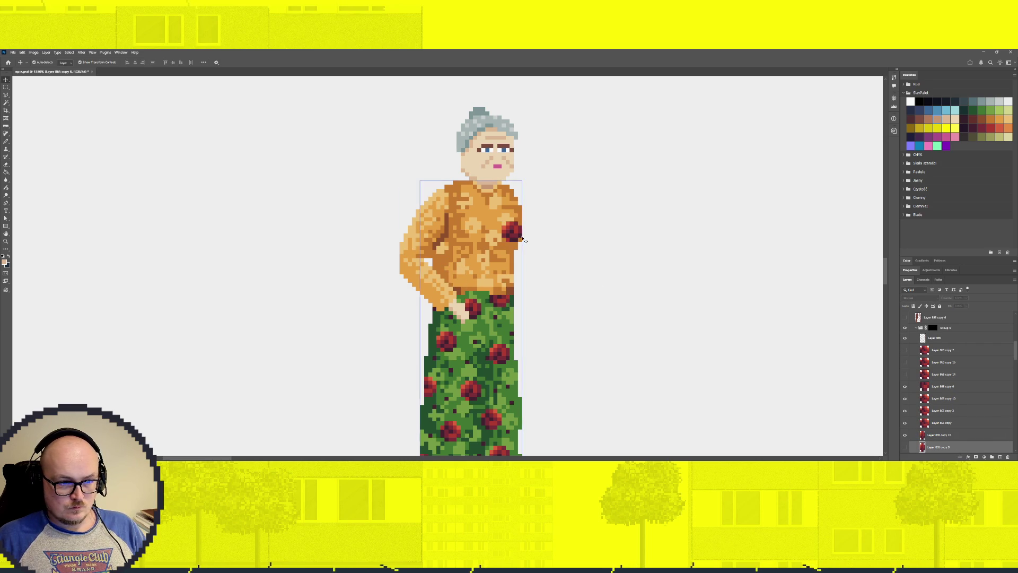
click(920, 436)
click(906, 436)
key(ctrl+s)
Show the brown vest layer again and select it.
scroll(910, 381, up, 3)
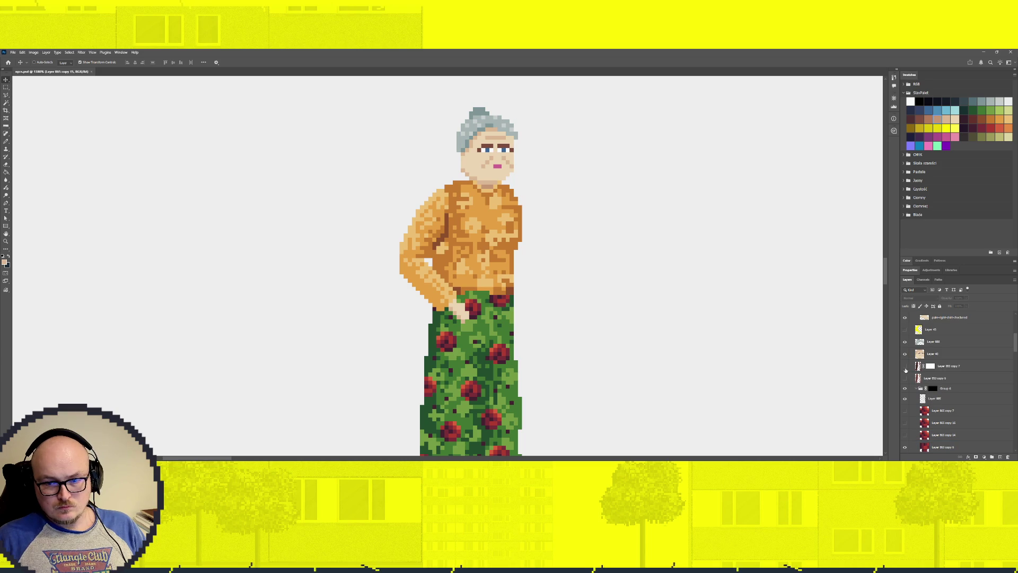
click(905, 378)
click(935, 378)
scroll(481, 288, down, 3)
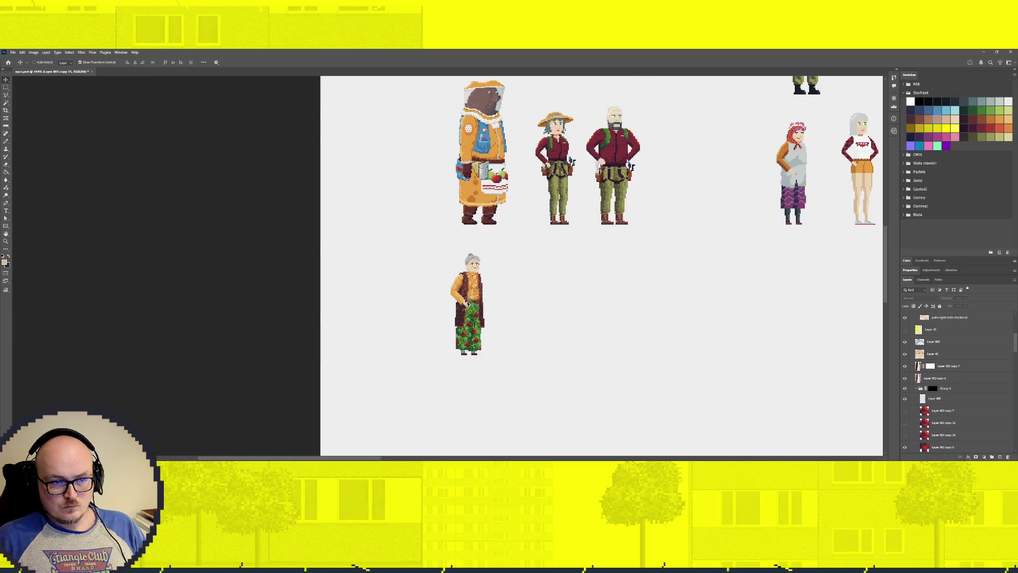
Collapse the rose group and delete the green-patterned shirt layer (Layer 864).
scroll(482, 288, up, 3)
scroll(481, 288, up, 2)
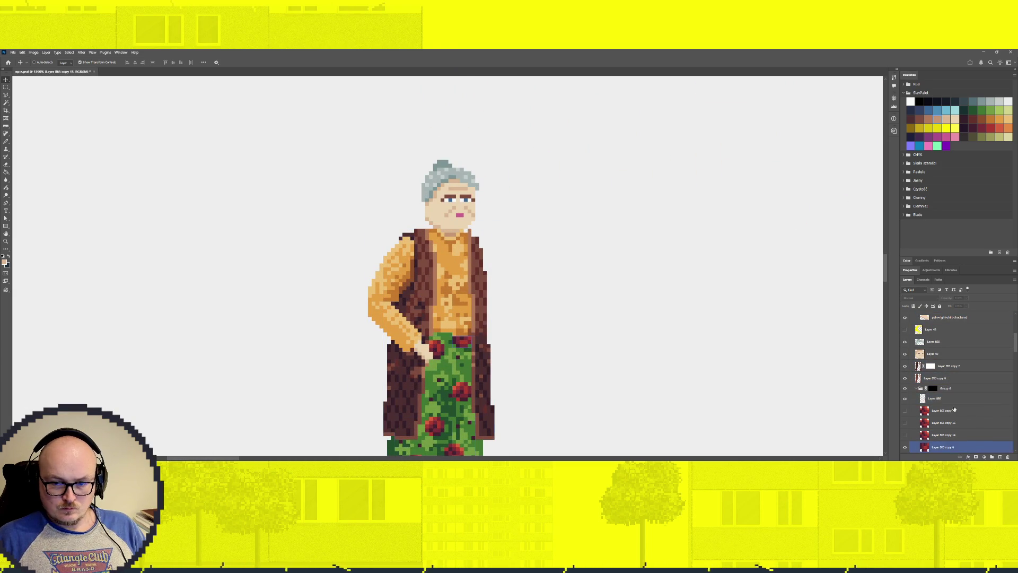
click(914, 398)
click(918, 389)
click(915, 389)
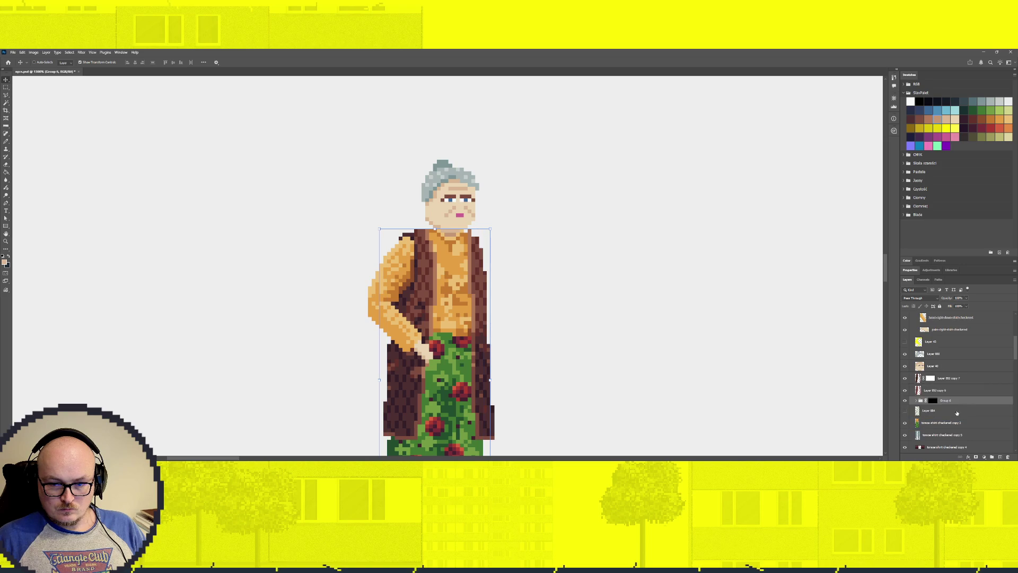
click(905, 412)
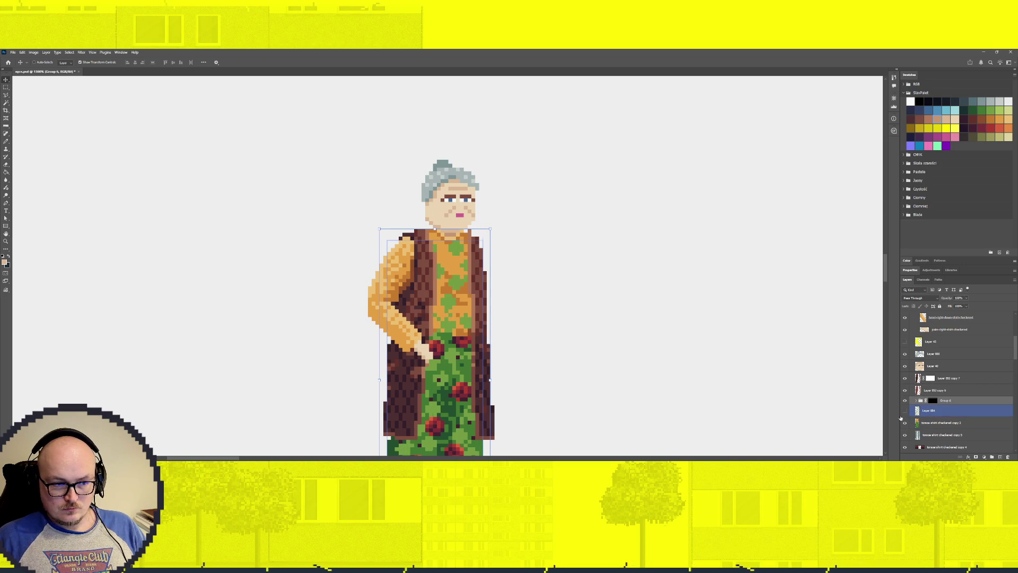
click(905, 412)
drag(956, 416, 1003, 457)
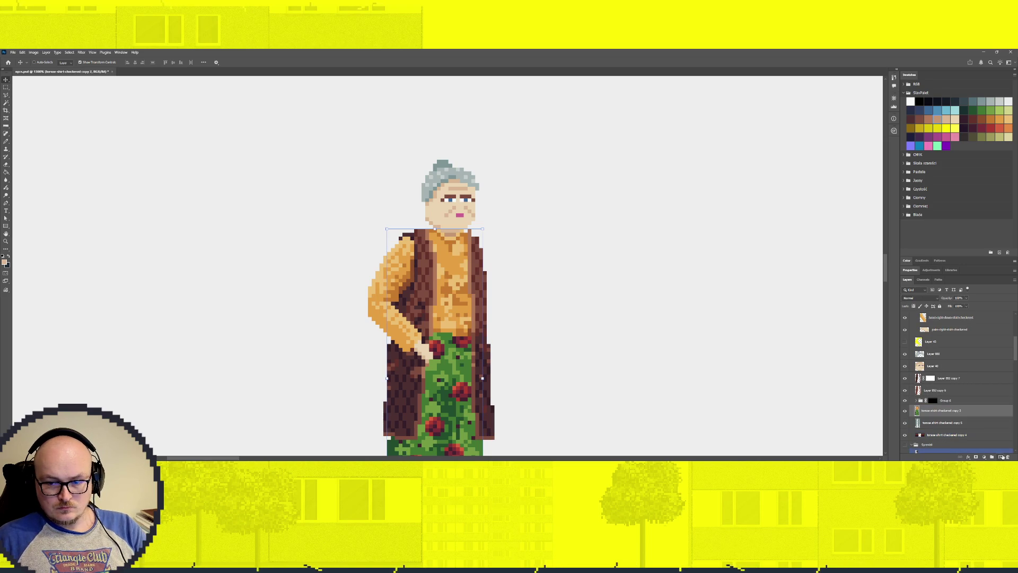
Add a new empty layer above torso-shirt-checkered copy 2 and test the Pencil at the collar.
click(1000, 457)
key(b)
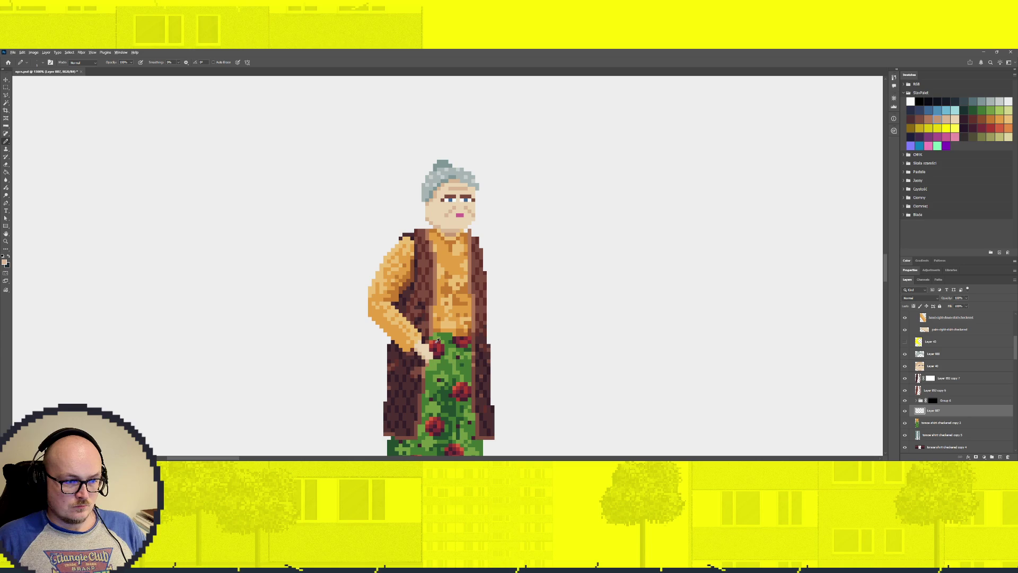
scroll(437, 274, up, 2)
click(434, 217)
key(ctrl+z)
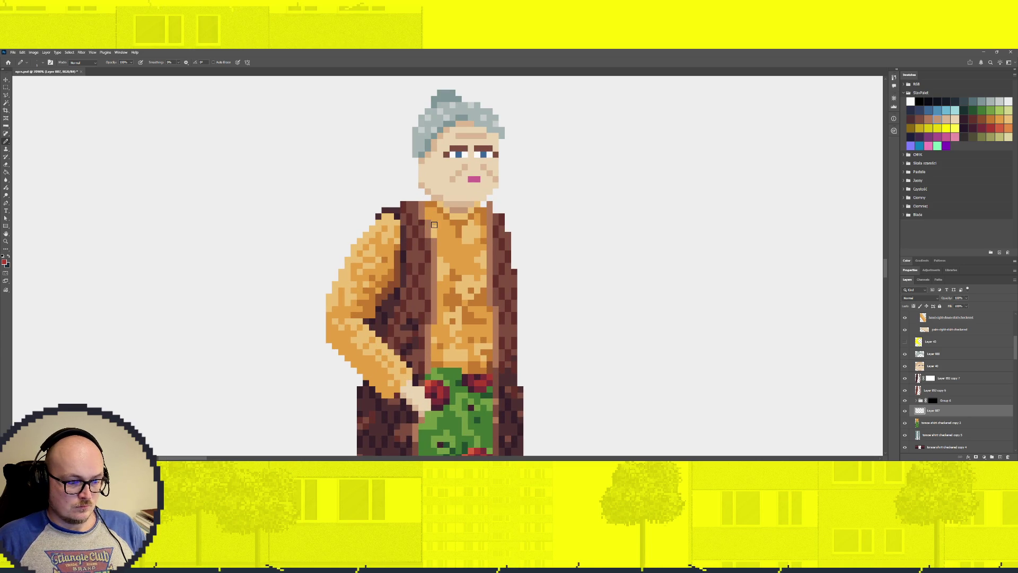
Draw five red beads in a V shape along the collar on Layer 887.
click(438, 226)
click(448, 238)
click(461, 250)
click(473, 238)
click(484, 227)
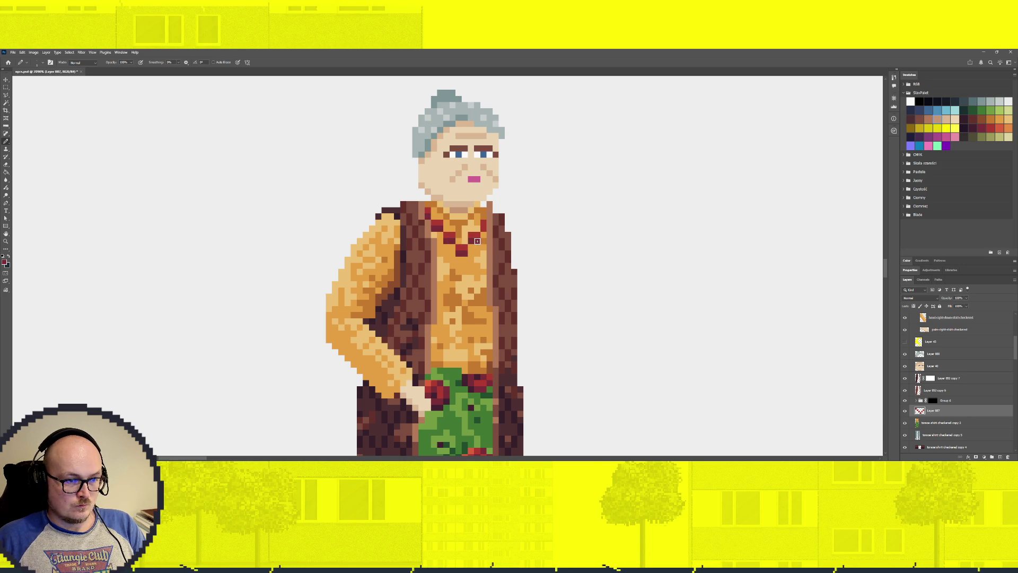
Sample colours from the bouquet for the necklace.
alt+click(430, 380)
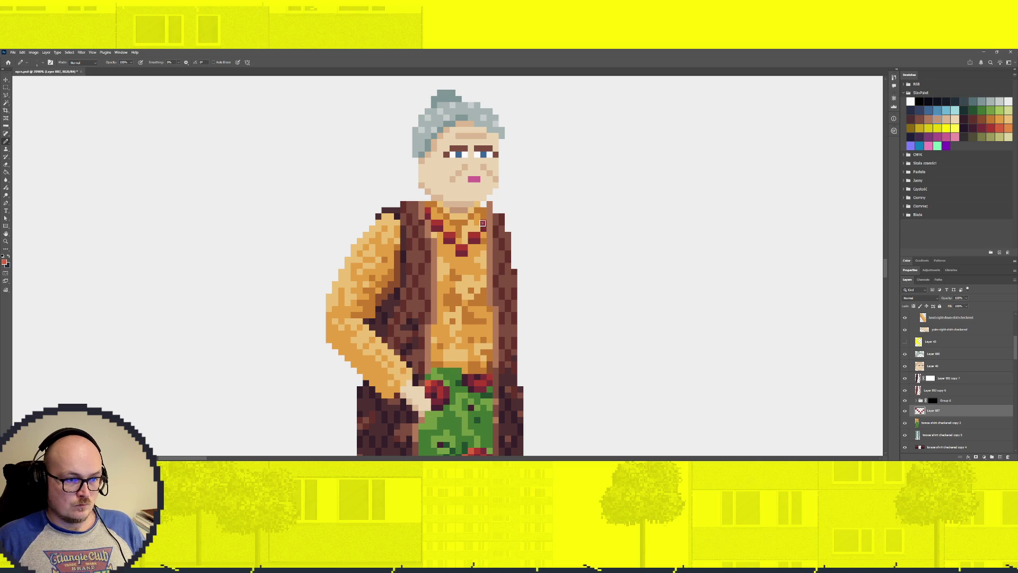
alt+click(435, 384)
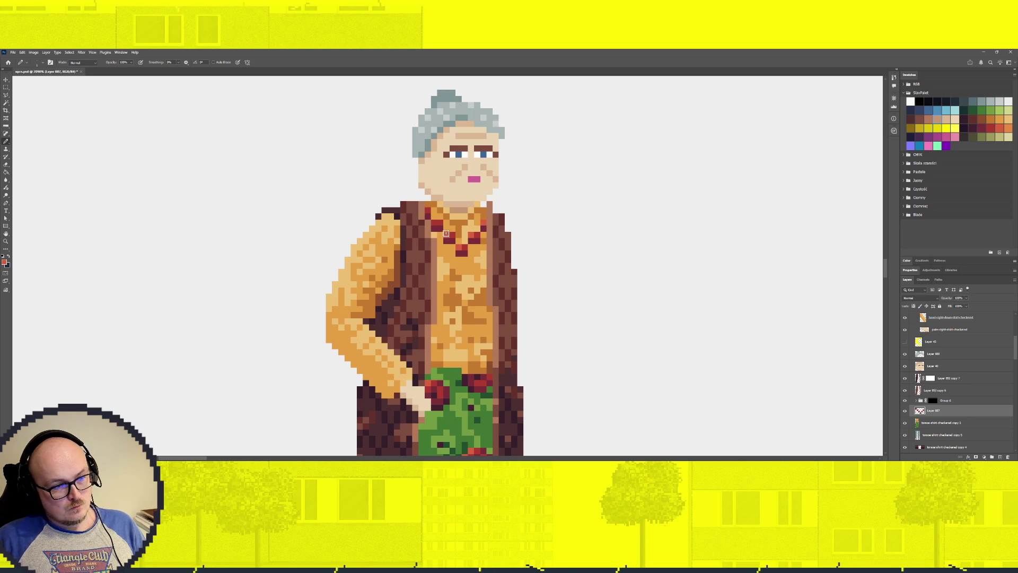
scroll(435, 239, down, 3)
scroll(461, 287, down, 3)
scroll(483, 308, up, 6)
scroll(484, 308, down, 1)
scroll(483, 308, down, 1)
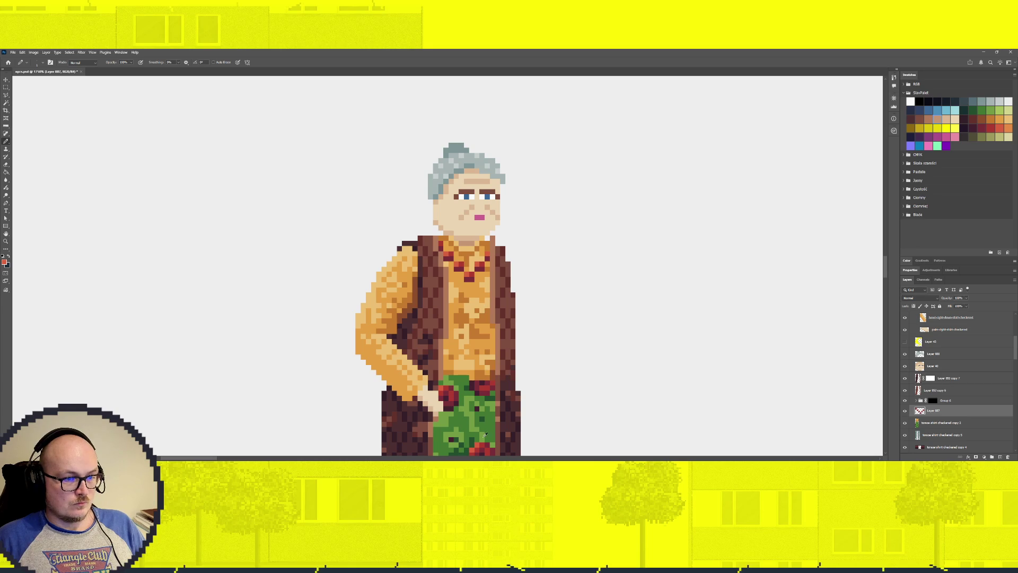
Sample the darker red from the necklace and add one dark red bead beside it.
alt+click(472, 280)
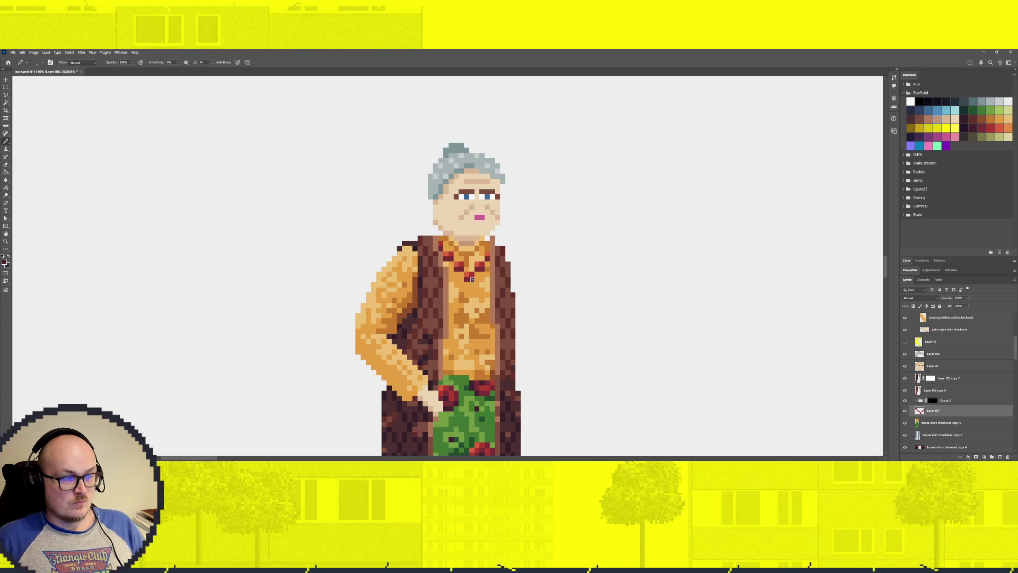
click(468, 279)
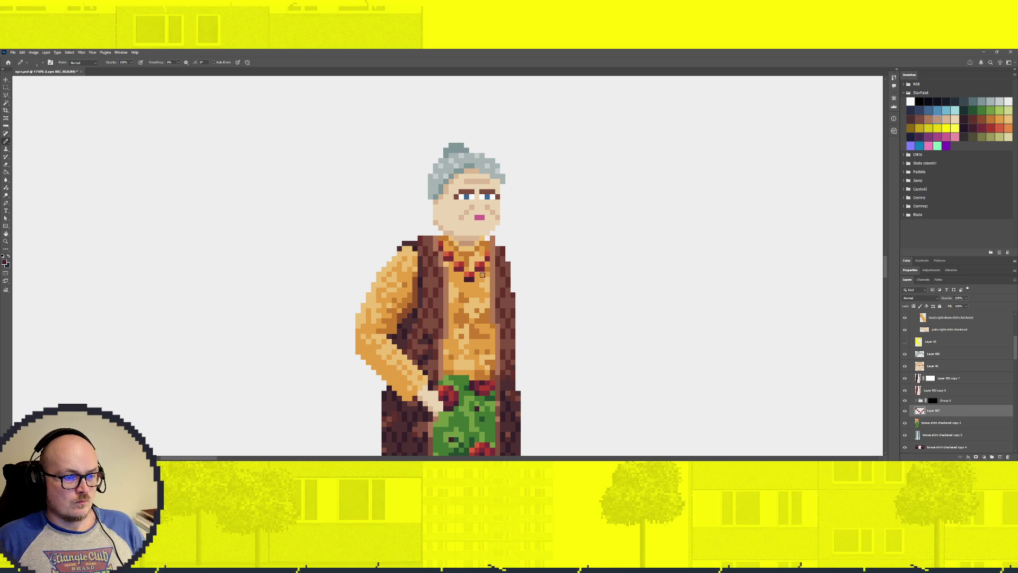
scroll(512, 387, down, 2)
scroll(498, 381, down, 2)
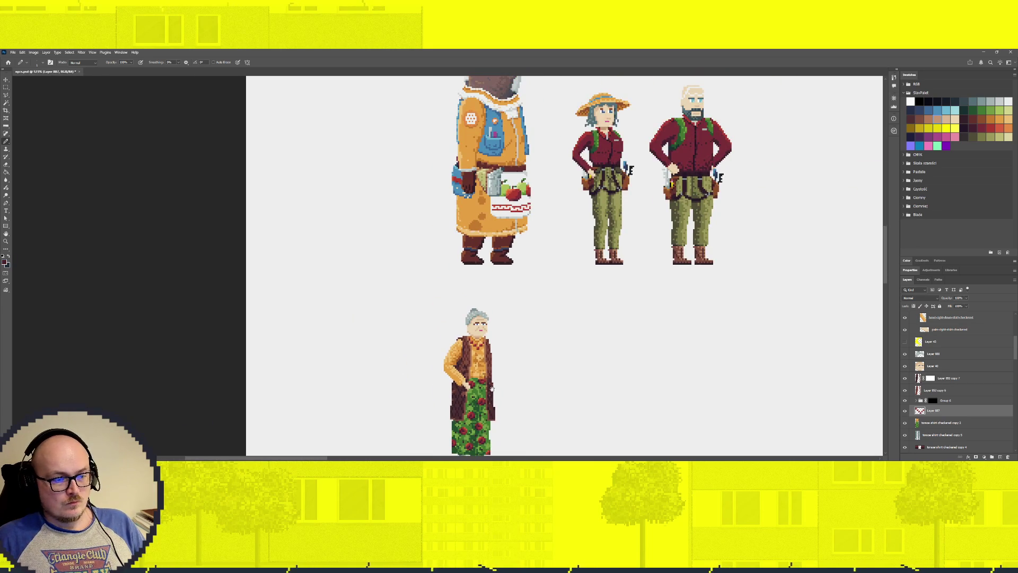
scroll(490, 381, down, 2)
scroll(483, 334, down, 1)
scroll(482, 333, up, 1)
scroll(489, 340, up, 1)
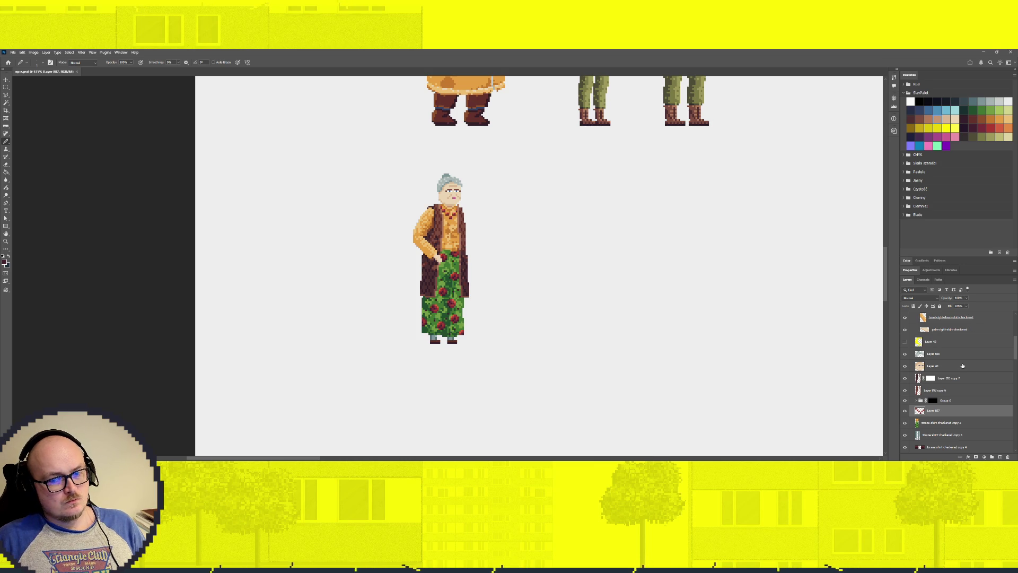
scroll(955, 371, up, 1)
Select Layer 40 in the Layers panel.
click(945, 379)
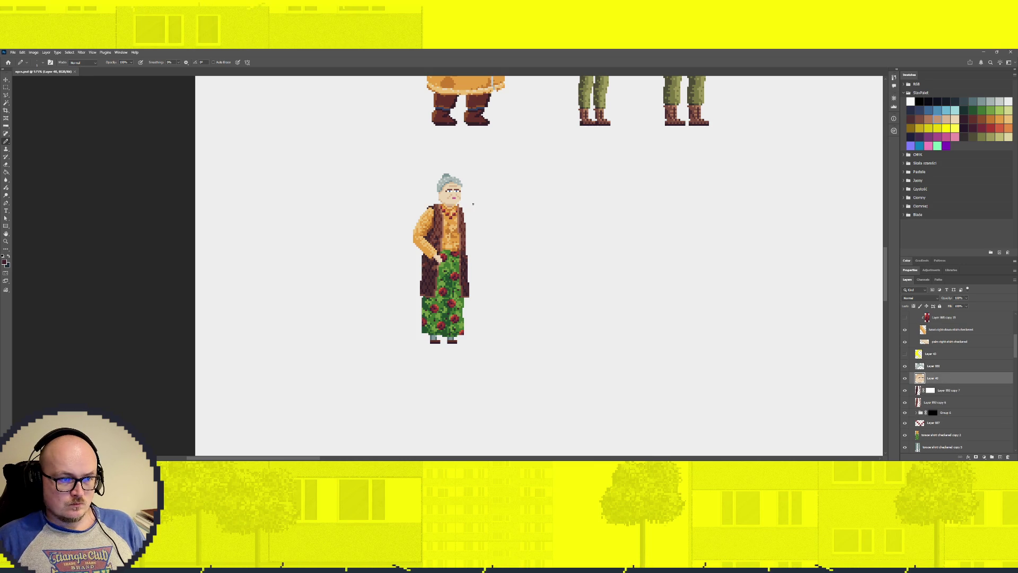
scroll(543, 196, down, 2)
scroll(509, 202, down, 2)
scroll(477, 207, up, 3)
scroll(470, 209, up, 1)
scroll(470, 209, down, 1)
scroll(475, 209, up, 3)
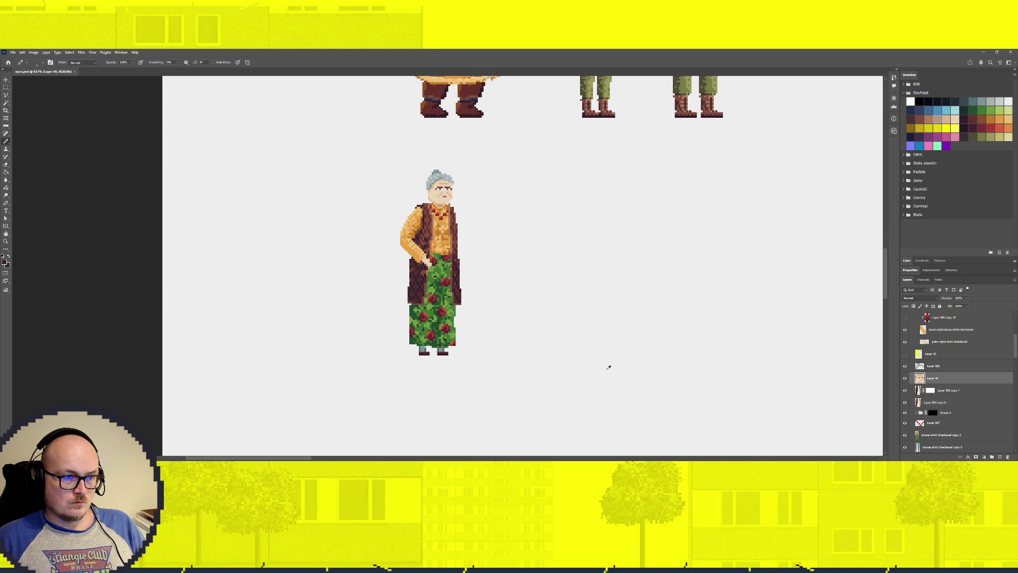
scroll(949, 382, up, 5)
scroll(950, 382, up, 5)
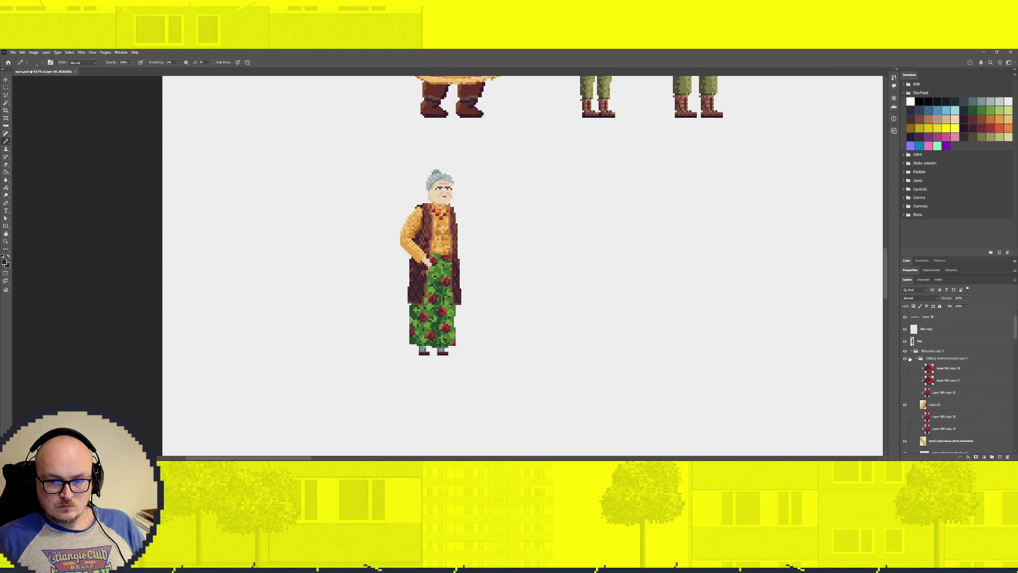
Rename the Babuszka copy 3 group to Jadwiga.
click(933, 351)
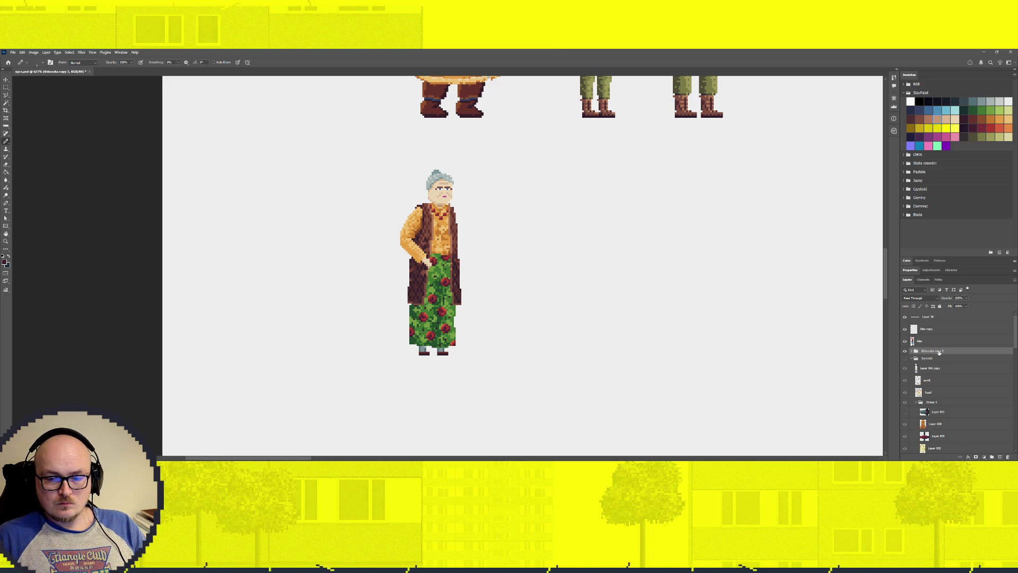
key(Return)
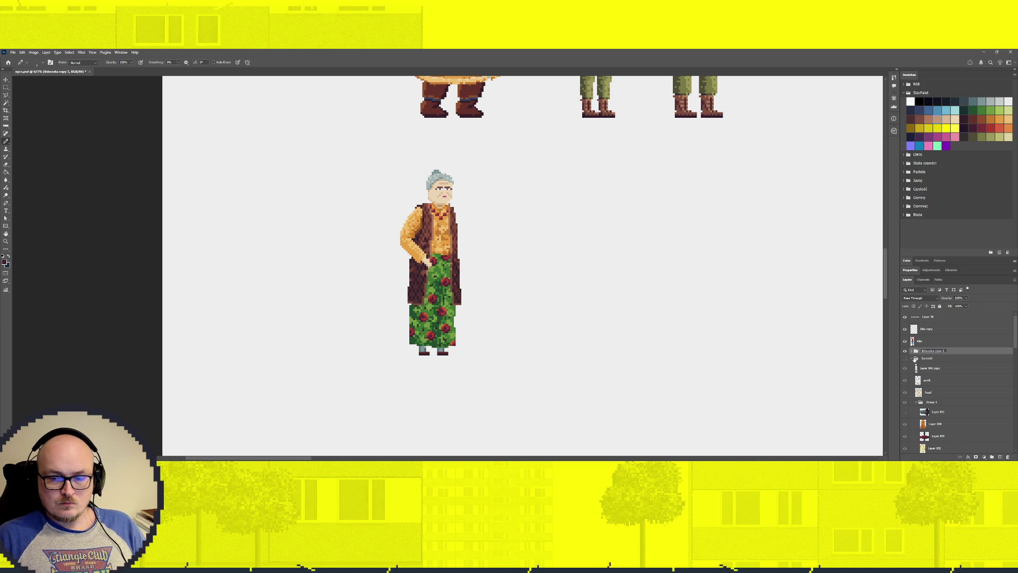
double_click(934, 351)
key(BackSpace)
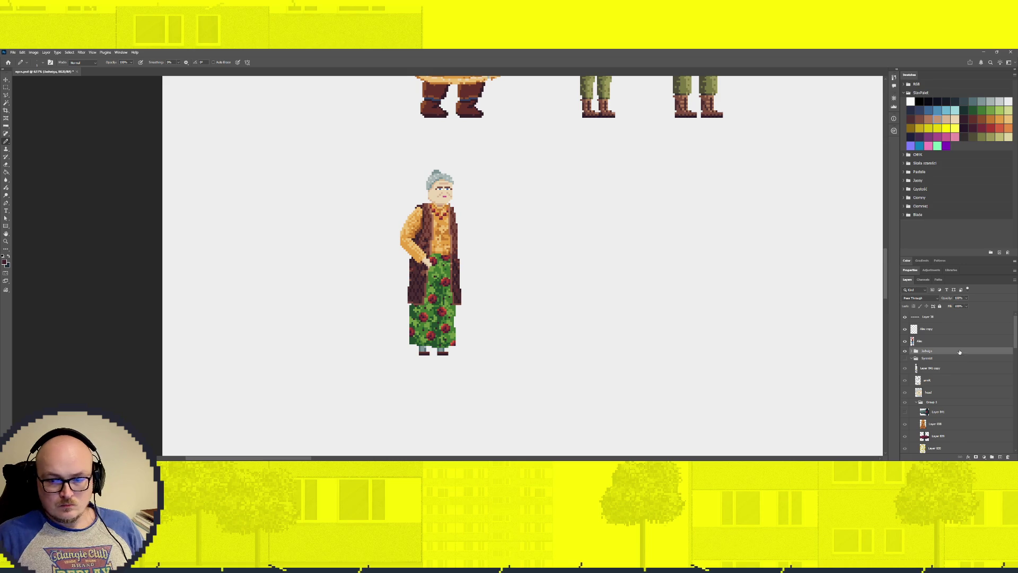
Duplicate the Jadwiga group and name the copy Helena.
key(ctrl+j)
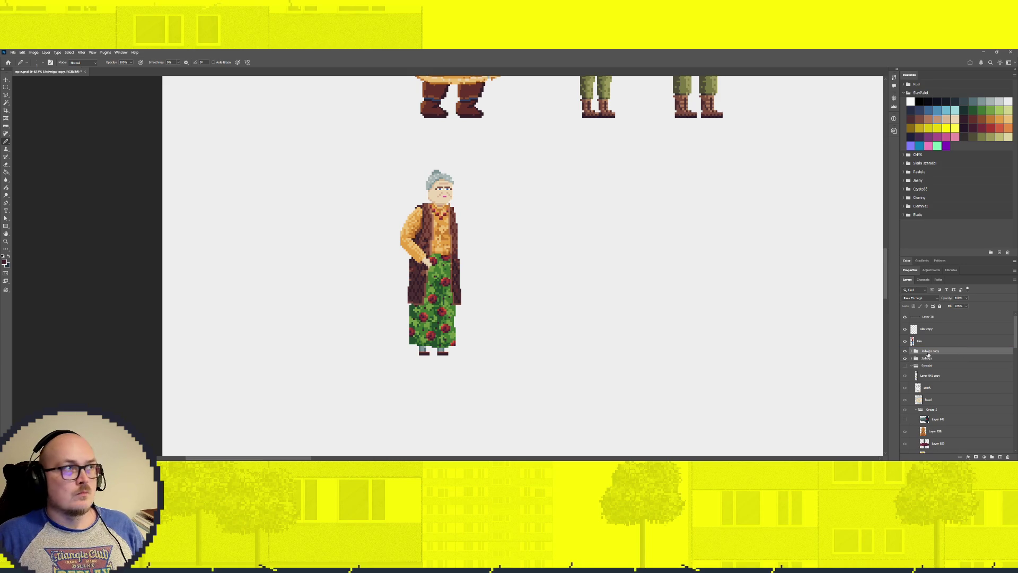
double_click(929, 352)
text(Ha)
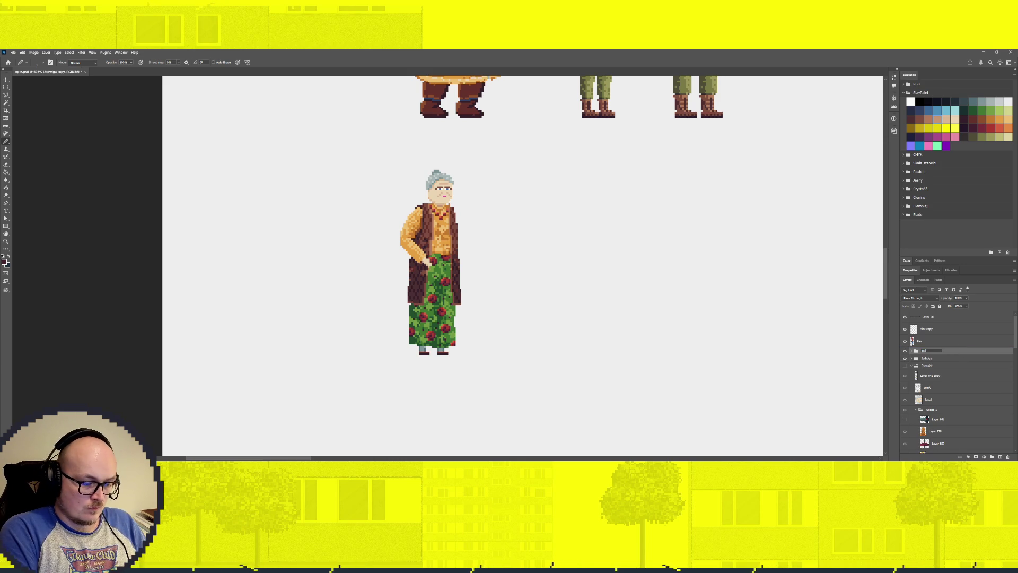
text(a)
key(Return)
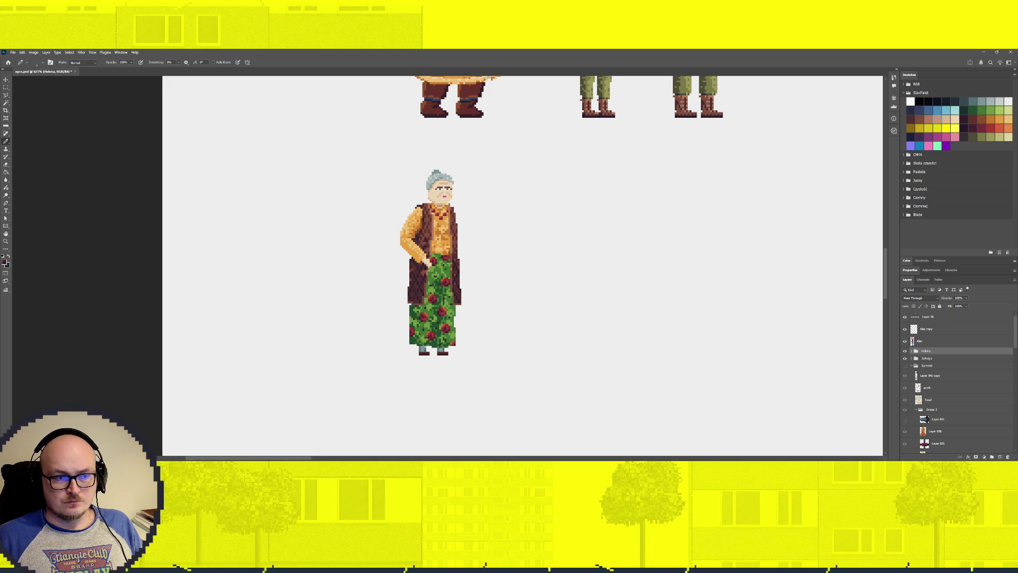
key(v)
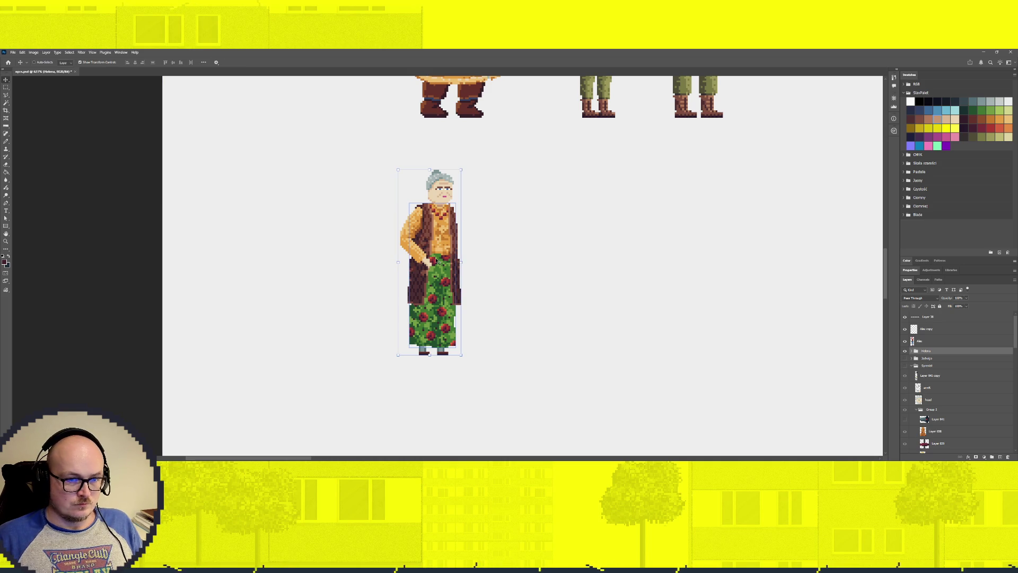
Move the Helena figure to the right of the original and frame both figures.
drag(442, 254, 534, 264)
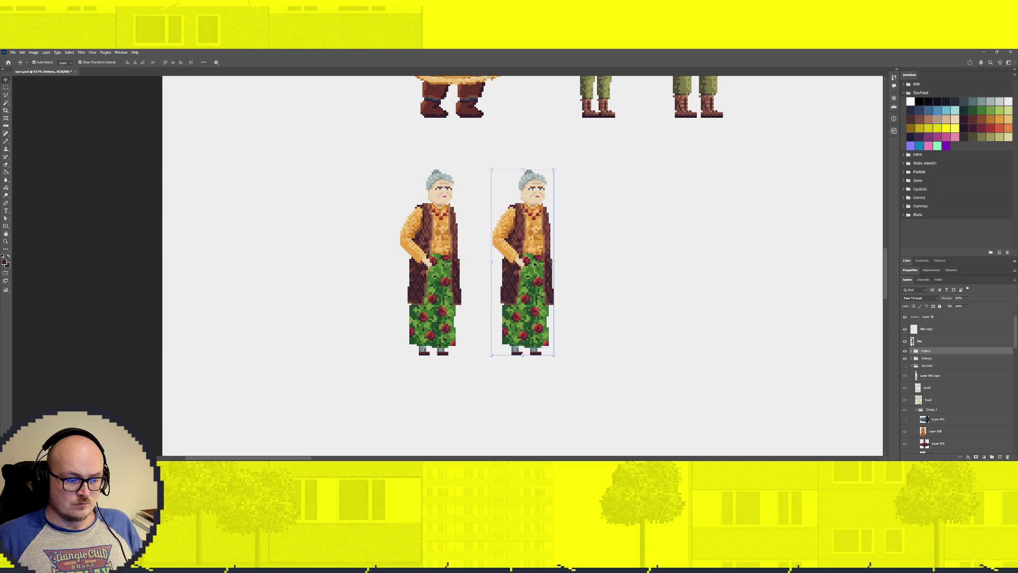
key(ctrl+h)
key(ctrl+h)
mouse_move(587, 285)
mouse_down()
mouse_move(517, 227)
mouse_move(510, 264)
mouse_up()
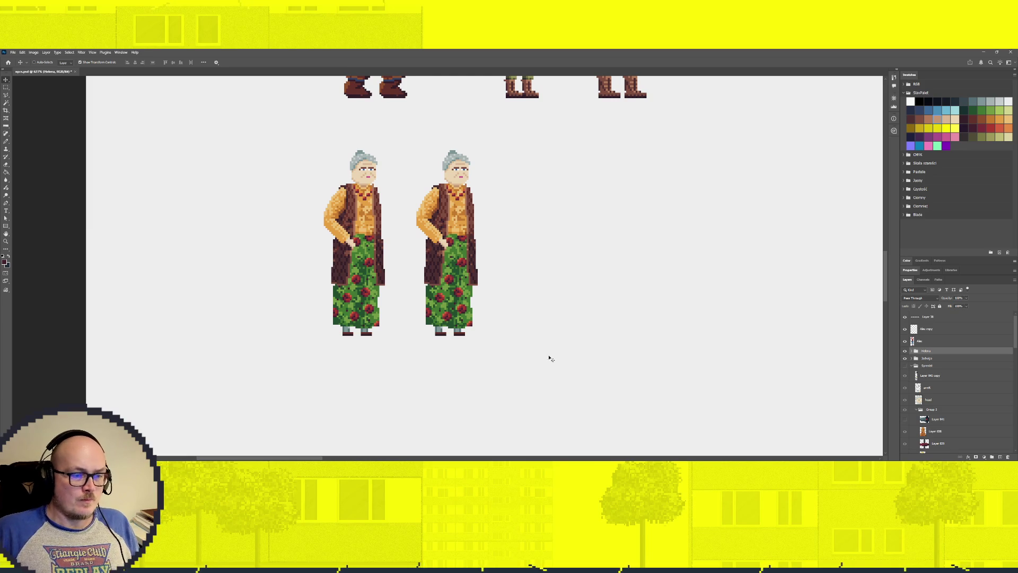
Expand the Helena group and select its torso-shirt-checkered copy 4 layer.
key(b)
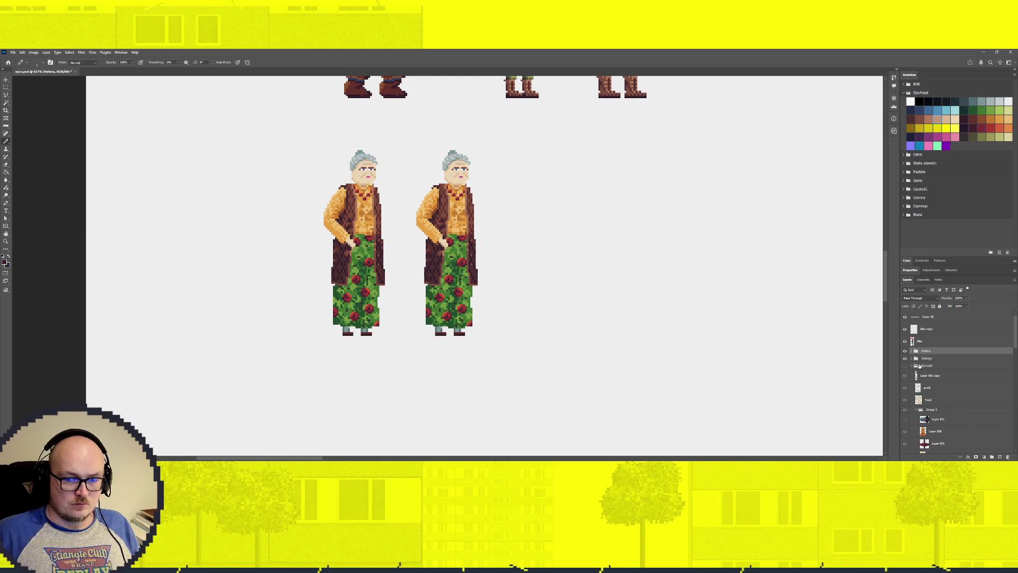
click(912, 351)
key(v)
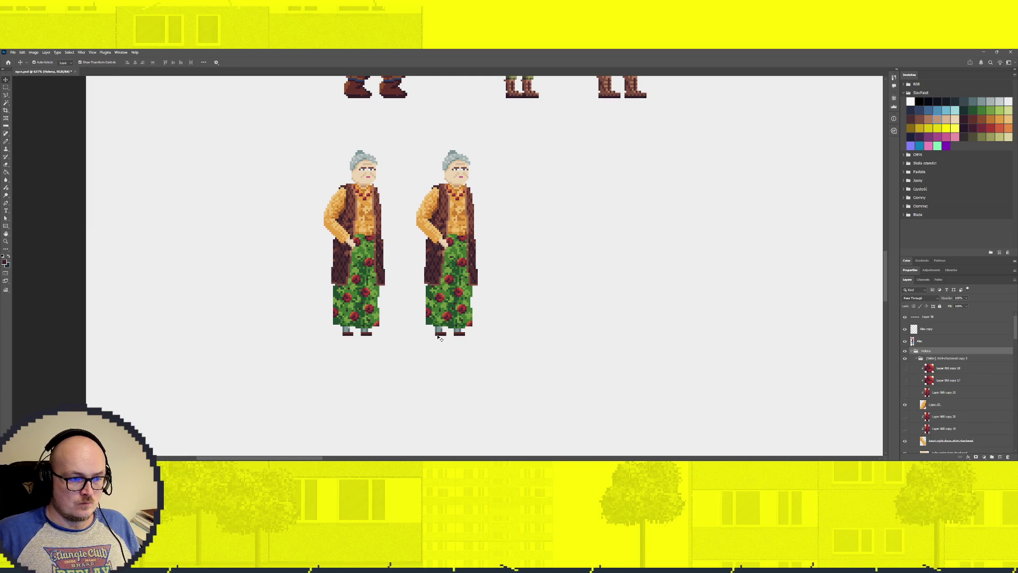
ctrl+click(438, 337)
scroll(438, 337, up, 5)
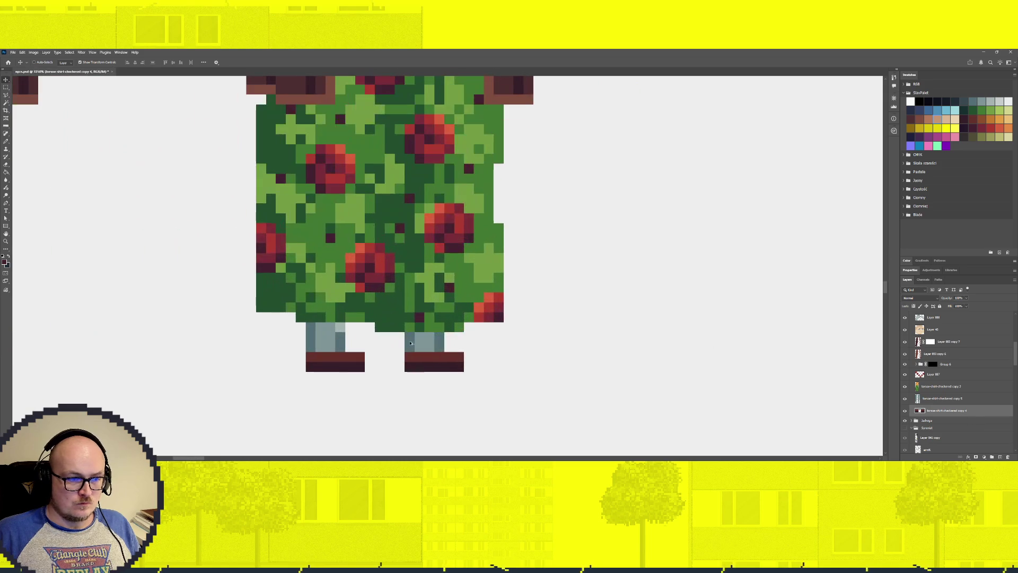
Delete the torso-shirt-checkered copy 4 layer from the Helena group.
key(b)
click(346, 356)
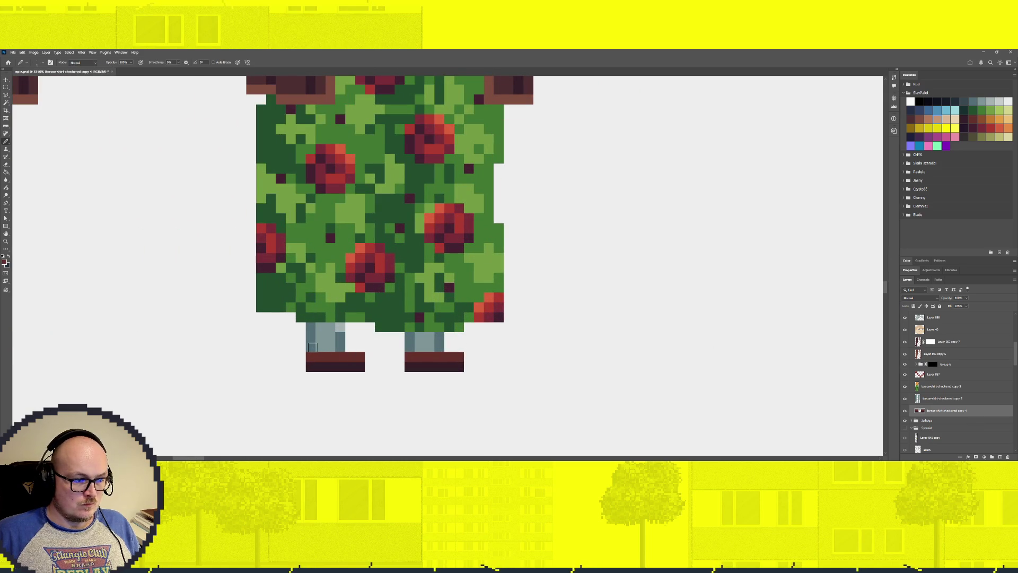
click(922, 402)
key(e)
drag(318, 350, 447, 351)
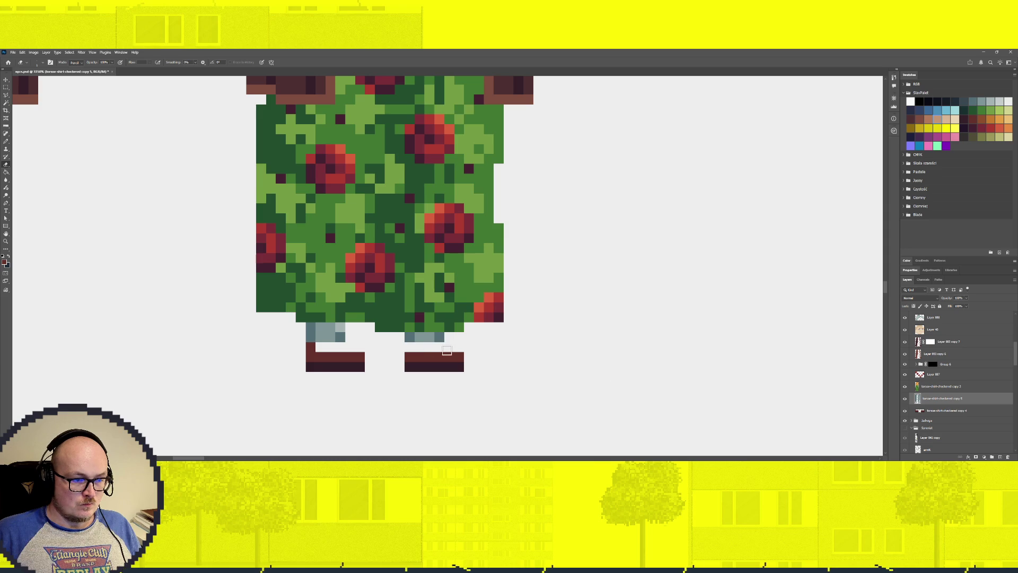
key(ctrl+z)
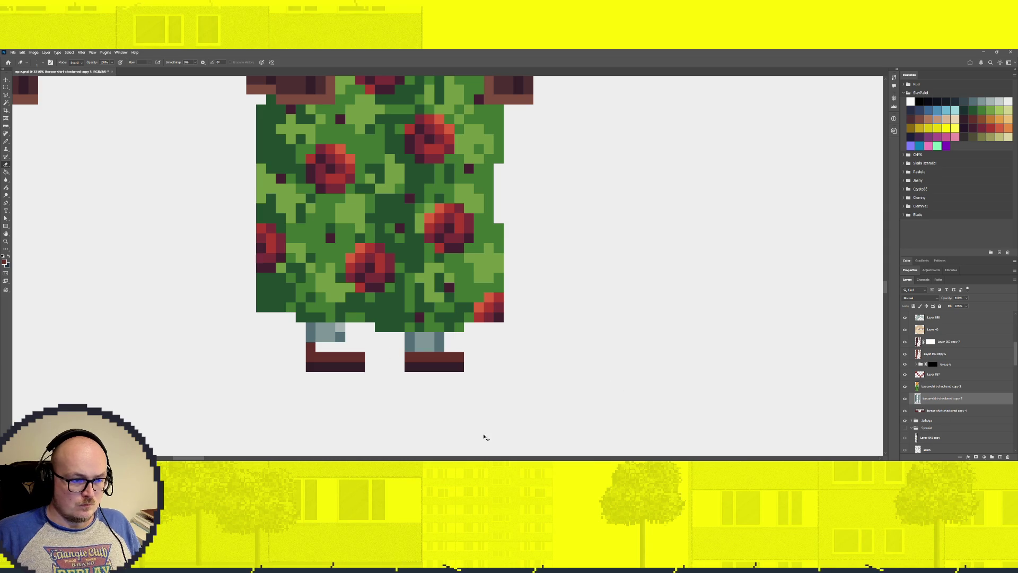
key(ctrl+z)
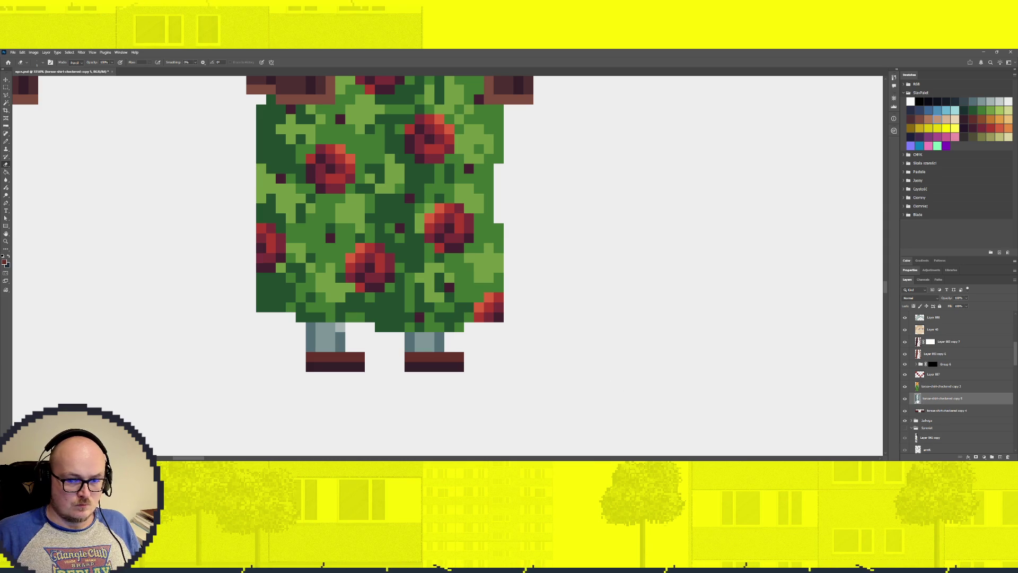
click(939, 410)
key(Delete)
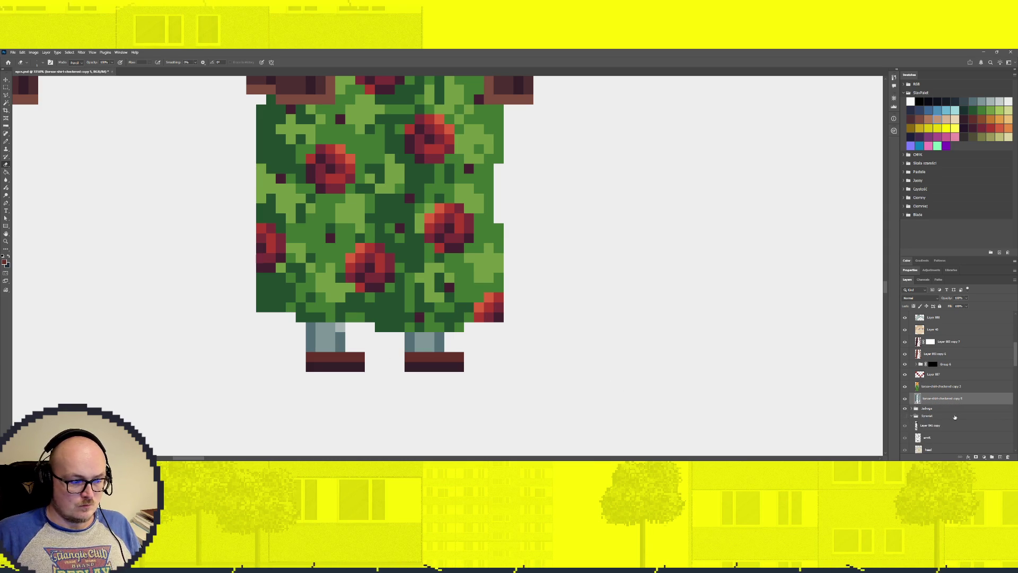
Add four dark-brown boot pixels along the bottom edges of both grey legs.
key(b)
click(310, 348)
click(341, 347)
click(409, 348)
click(440, 348)
scroll(436, 407, down, 5)
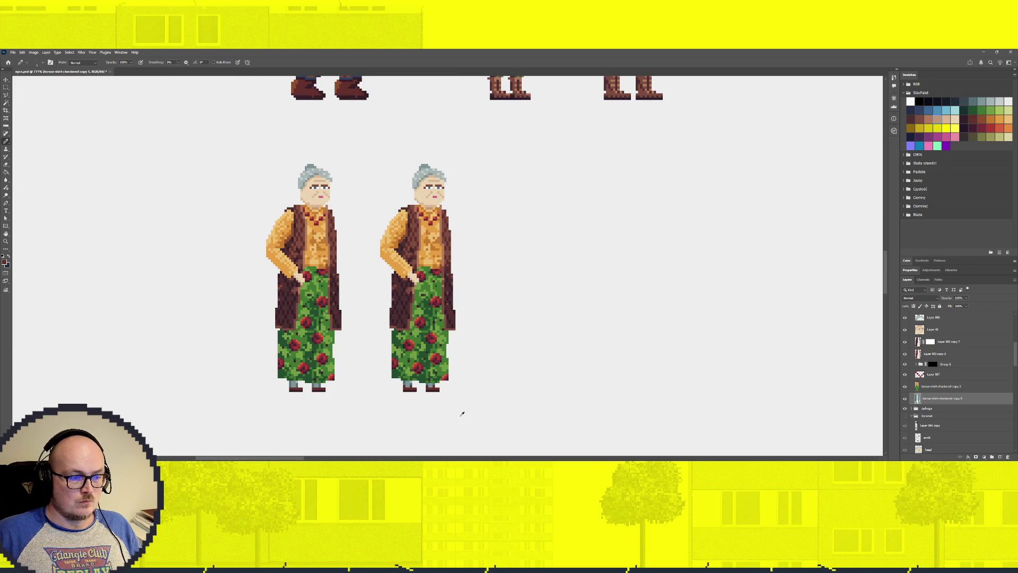
Select the torso-shirt-checkered copy 2 layer and Magic Wand the right figure's shirt pixels.
scroll(421, 409, up, 2)
scroll(421, 409, down, 3)
scroll(416, 404, up, 2)
scroll(418, 409, up, 3)
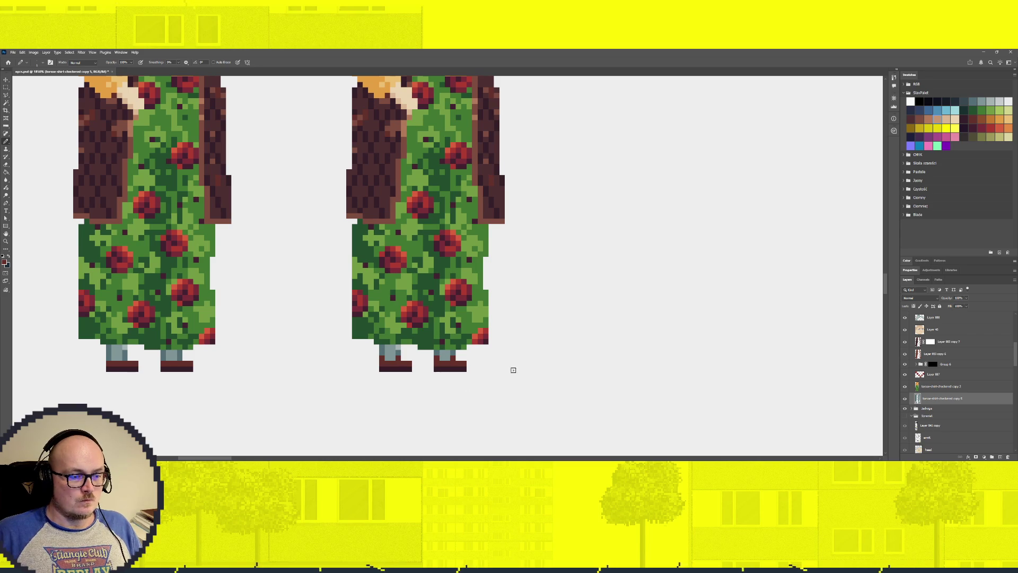
scroll(489, 352, up, 3)
scroll(446, 339, down, 3)
scroll(441, 414, up, 1)
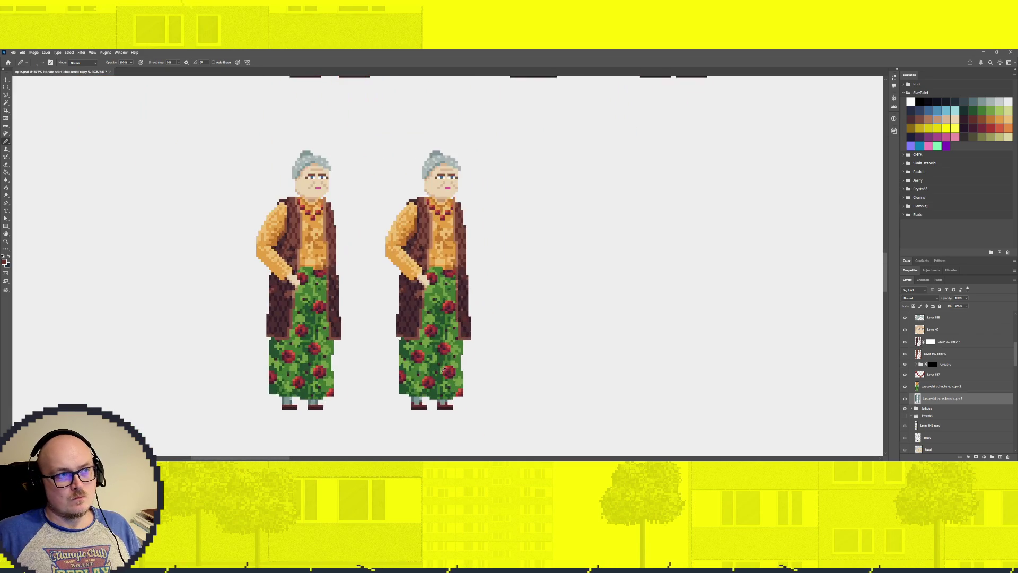
scroll(440, 414, up, 1)
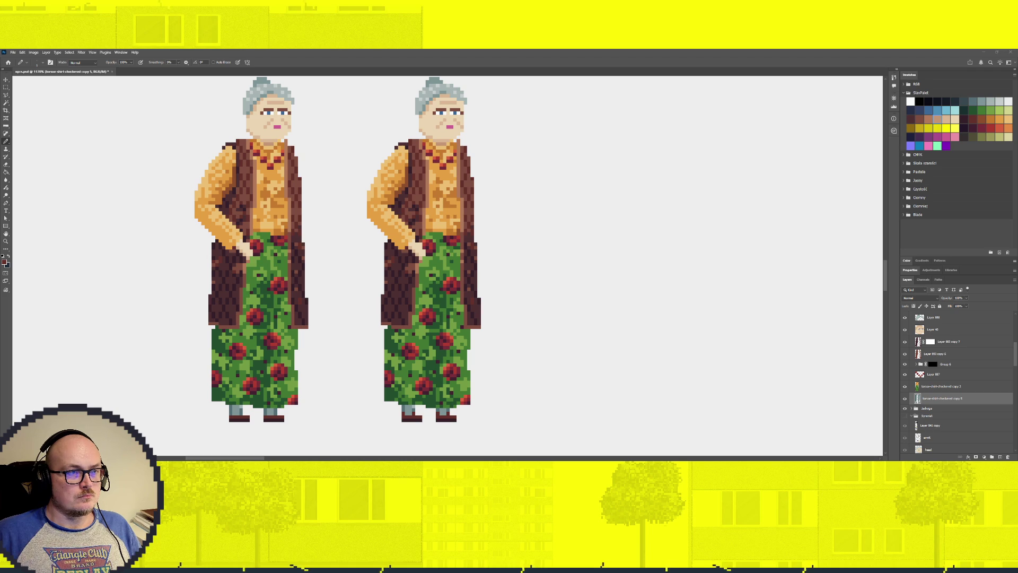
click(955, 387)
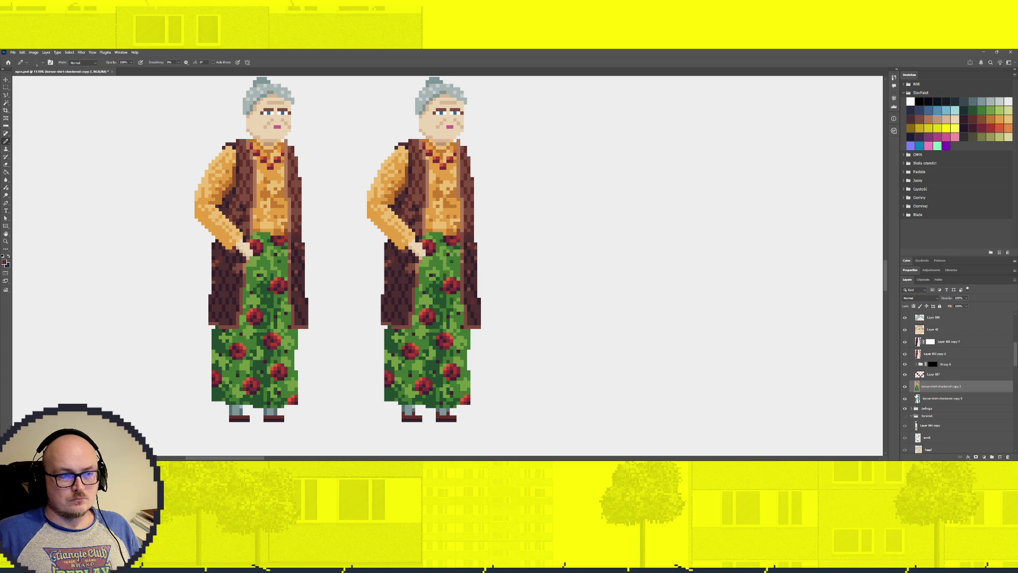
key(w)
click(518, 330)
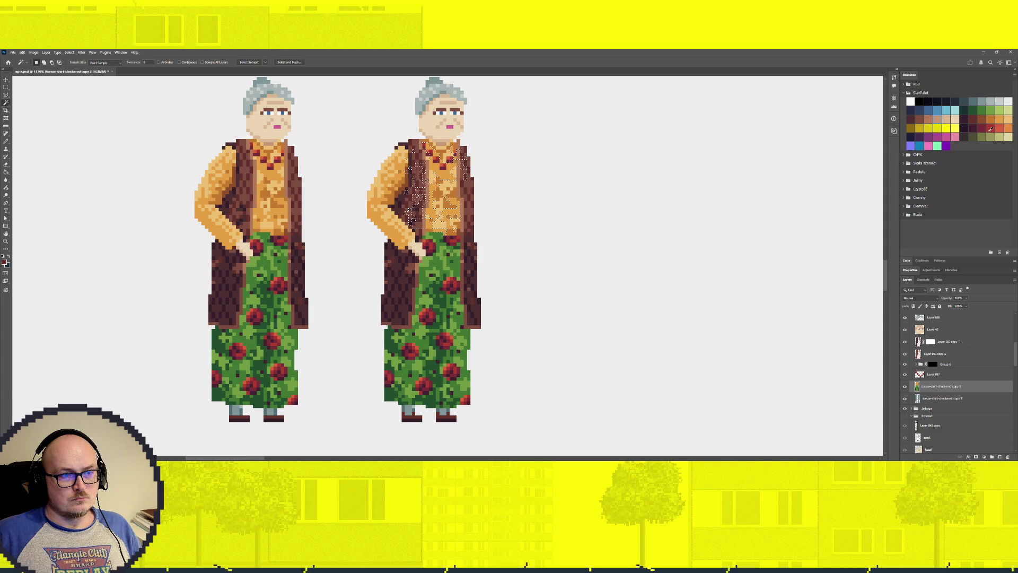
Choose a red swatch from the Swatches panel as the painting colour.
click(942, 376)
click(991, 128)
key(b)
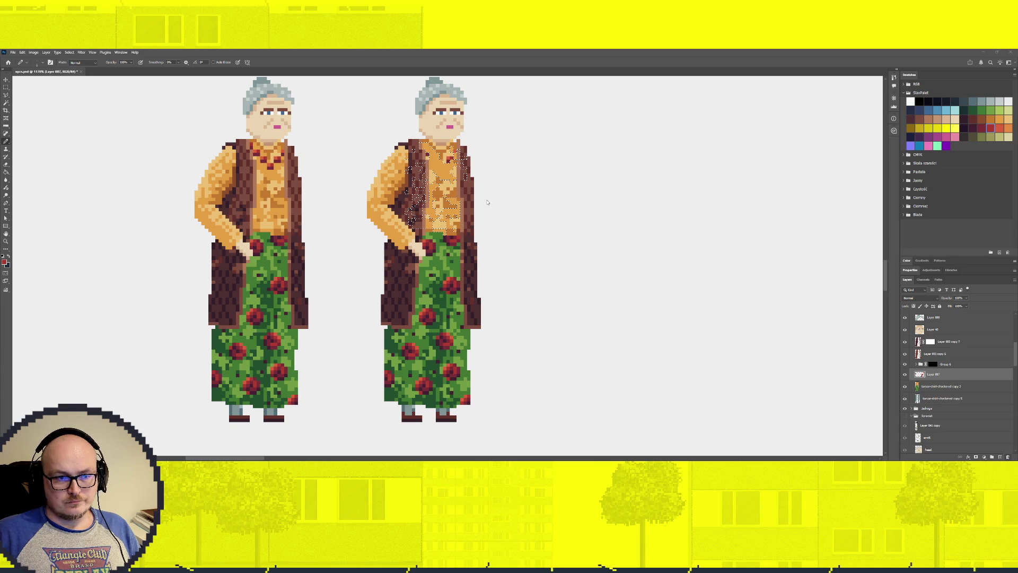
Remove Layer 887 and paint the selected shirt red with an enlarged brush.
key(ctrl+e)
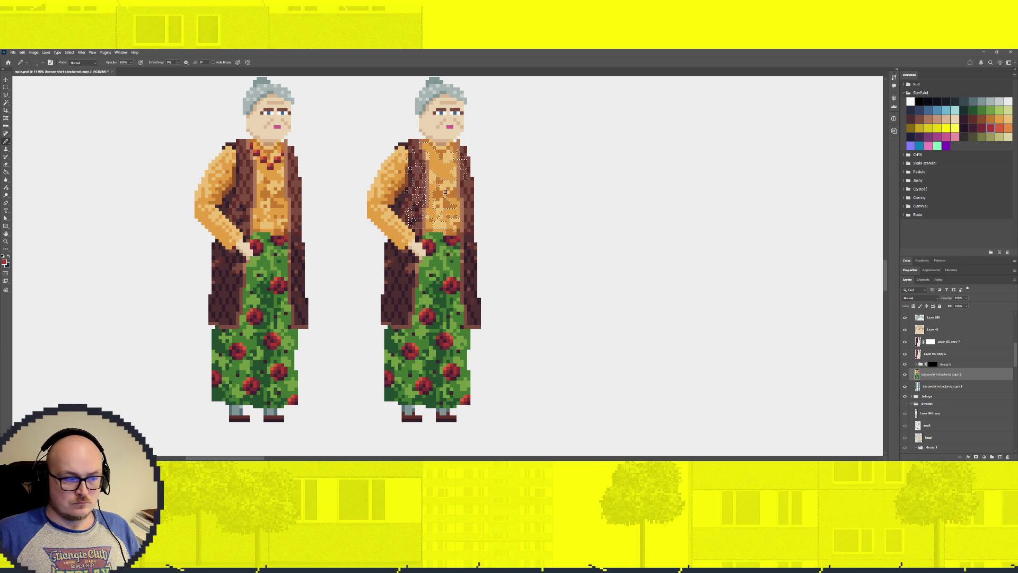
key(bracketright)
key(bracketright)
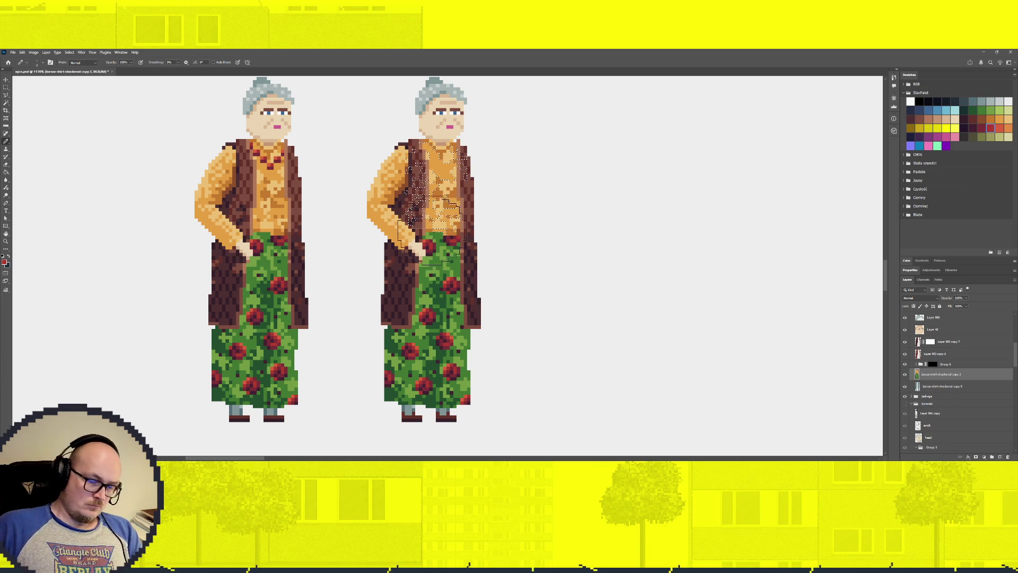
key(bracketright)
key(bracketright)
key(bracketright)
drag(435, 180, 477, 249)
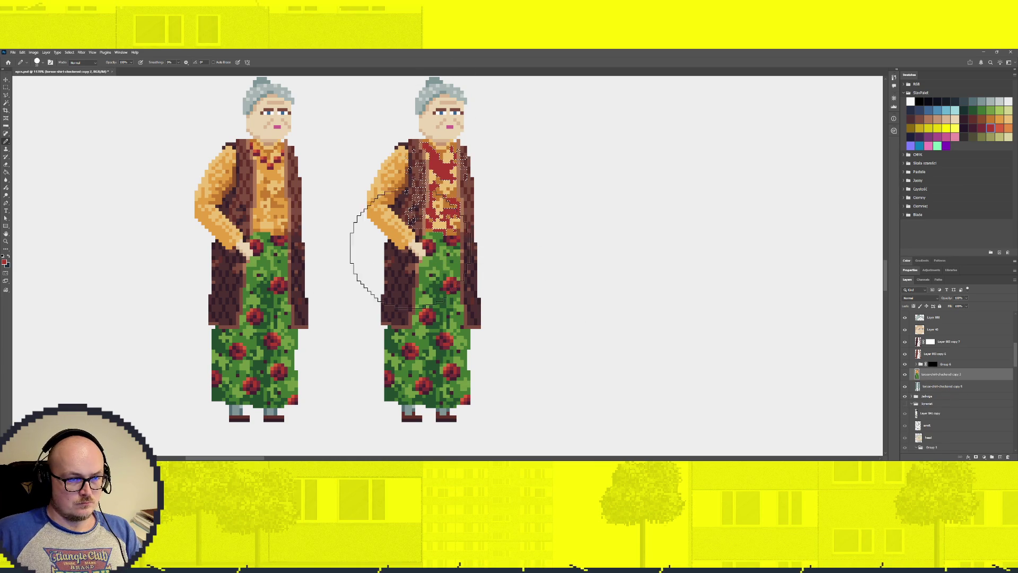
Pick a neighbouring red and hide both 'Layer 883 copy' vest layers.
key(w)
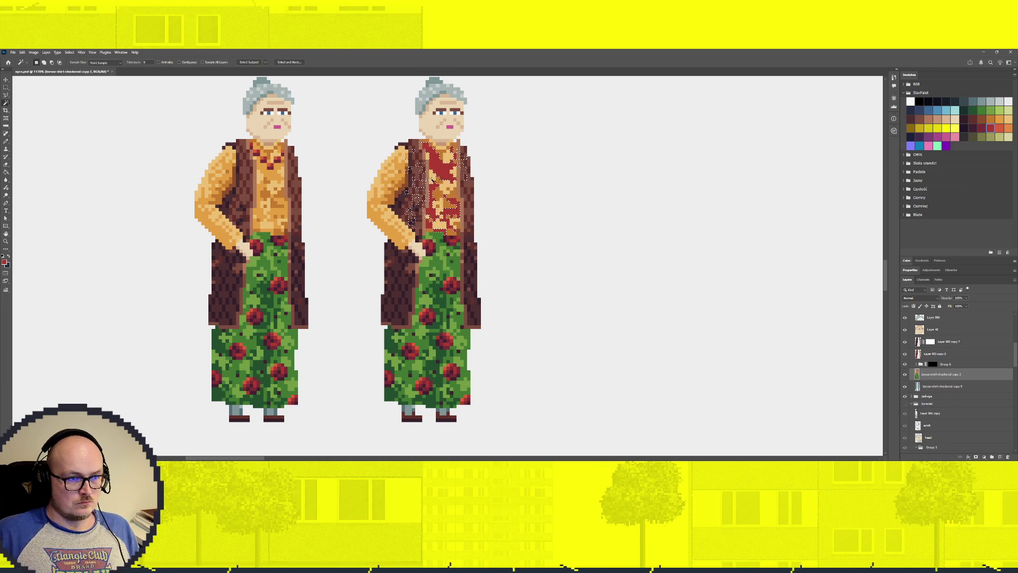
click(999, 128)
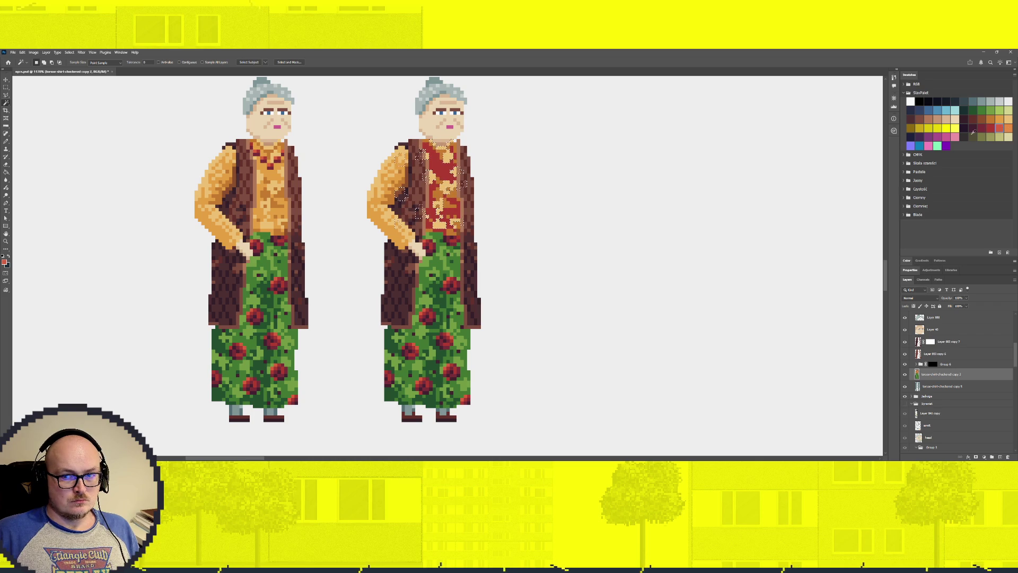
key(b)
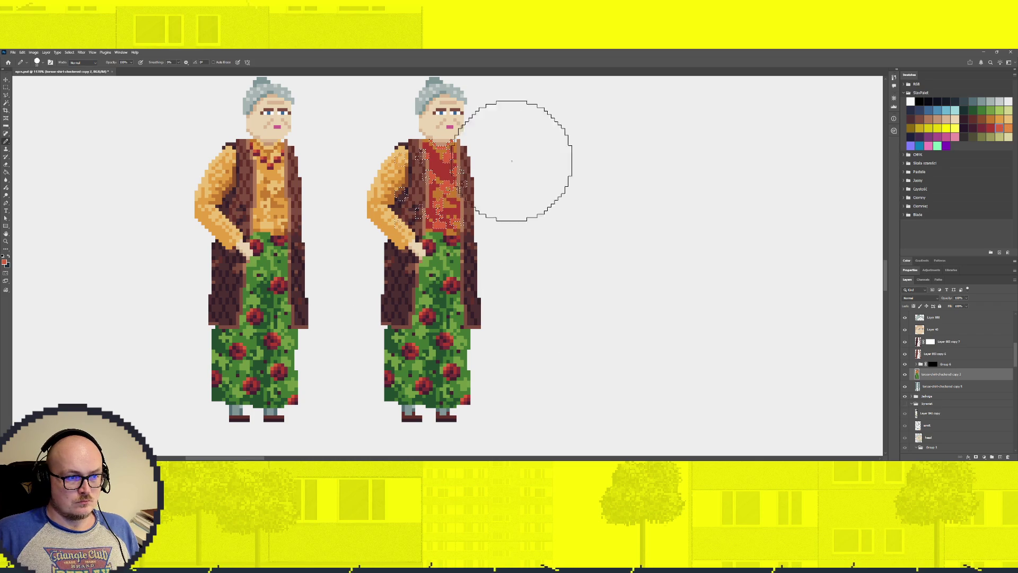
click(905, 353)
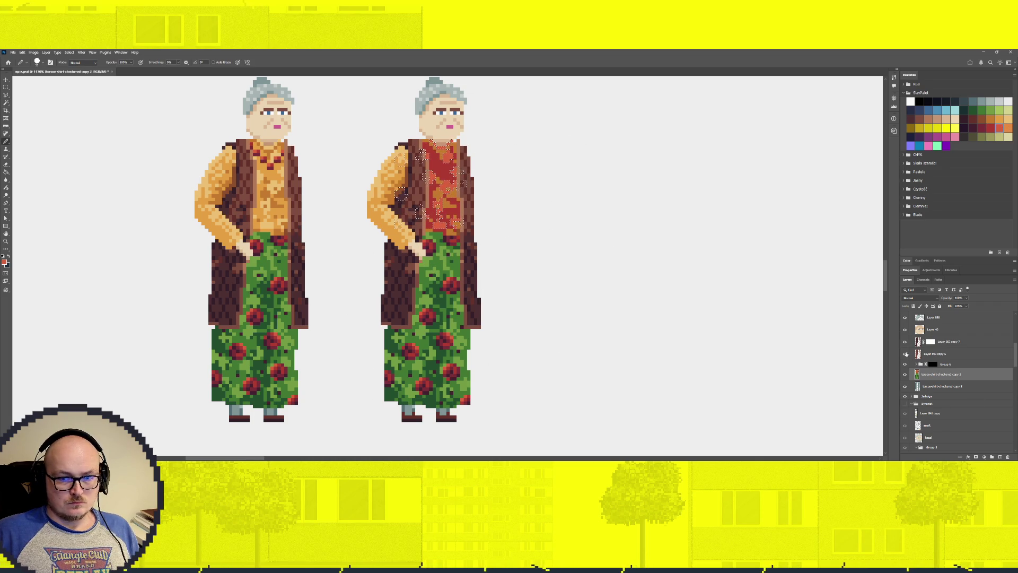
click(906, 342)
Recolour the shirt's orange pattern with dark red swatches, then deselect.
click(982, 127)
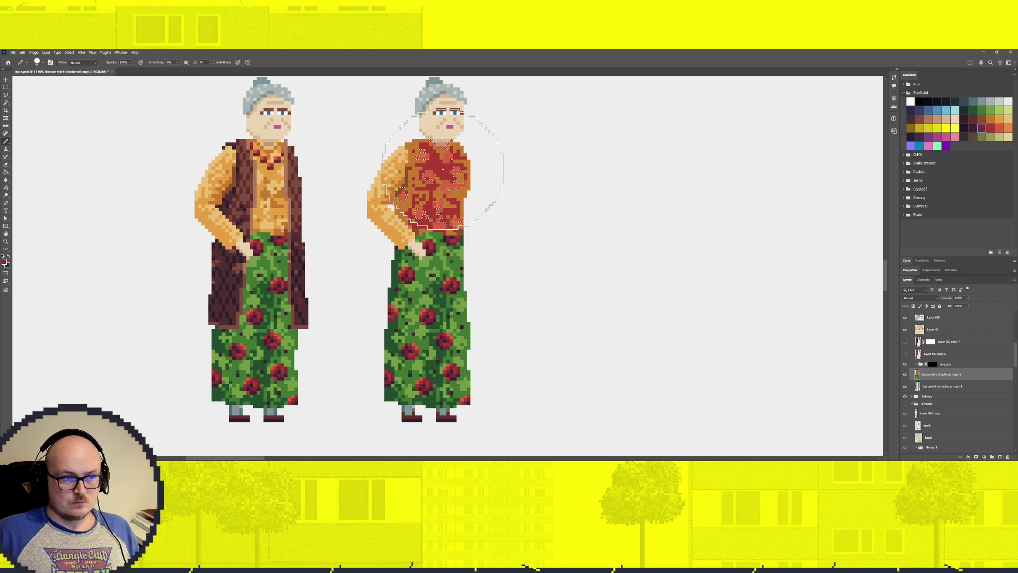
key(w)
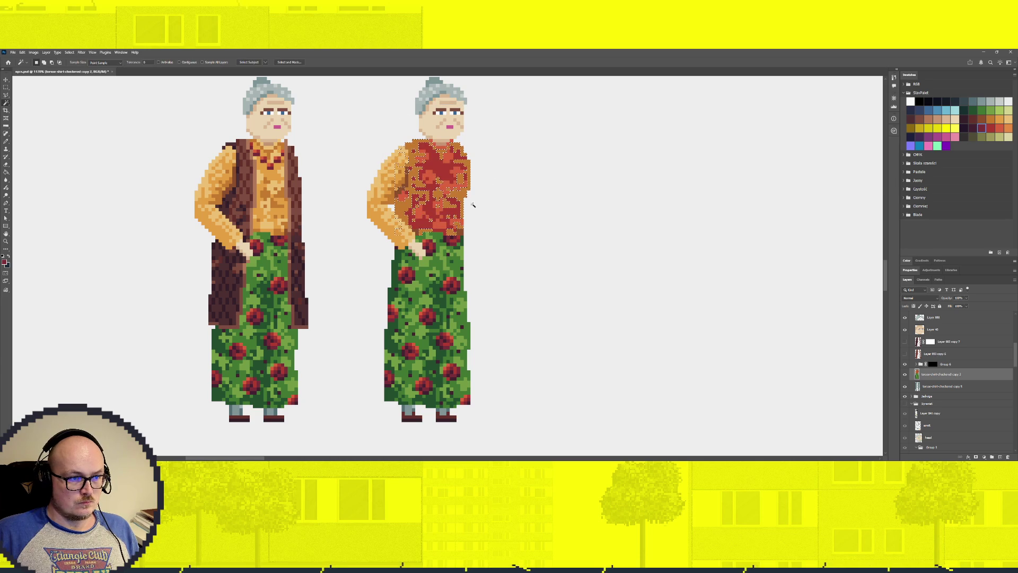
key(b)
click(443, 164)
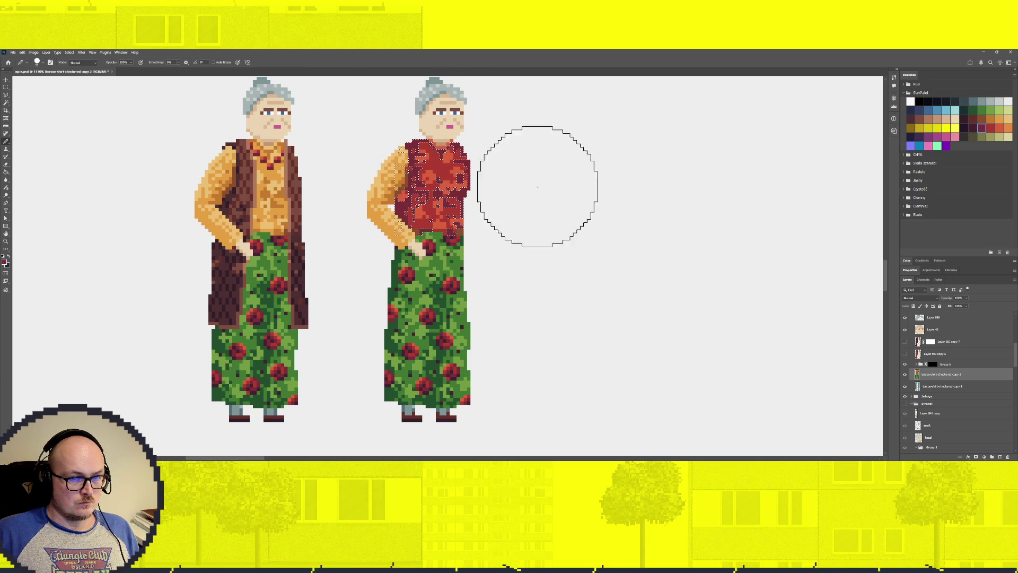
click(973, 128)
key(w)
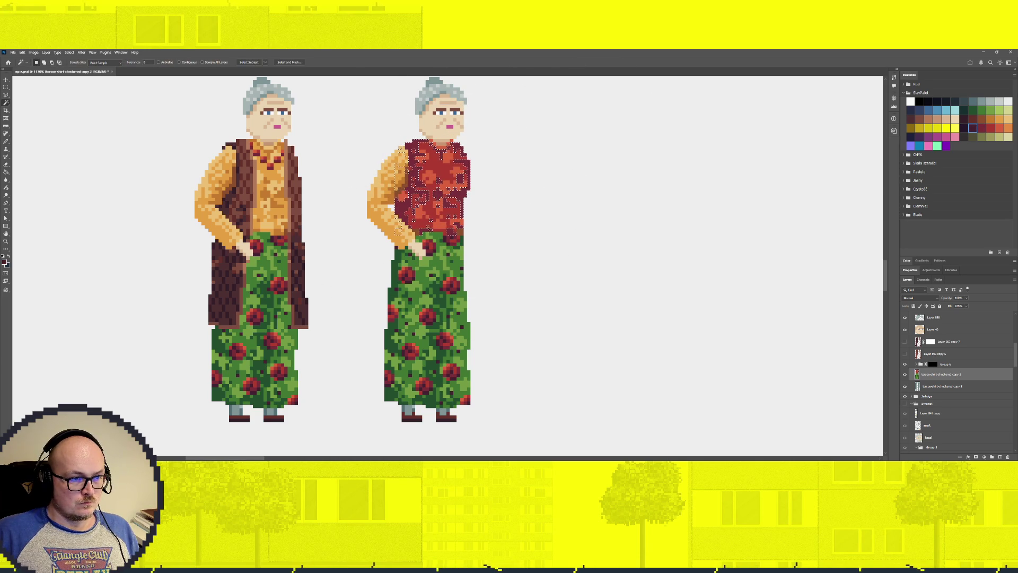
key(ctrl+d)
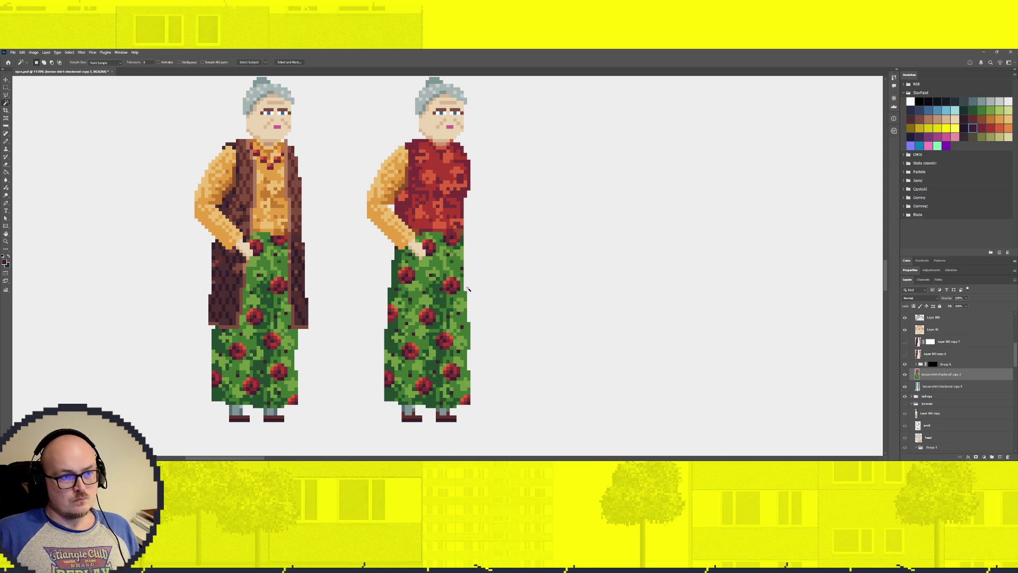
Delete all the leftover Layer 865 copy layers.
scroll(931, 353, up, 3)
scroll(935, 366, up, 3)
scroll(938, 374, up, 2)
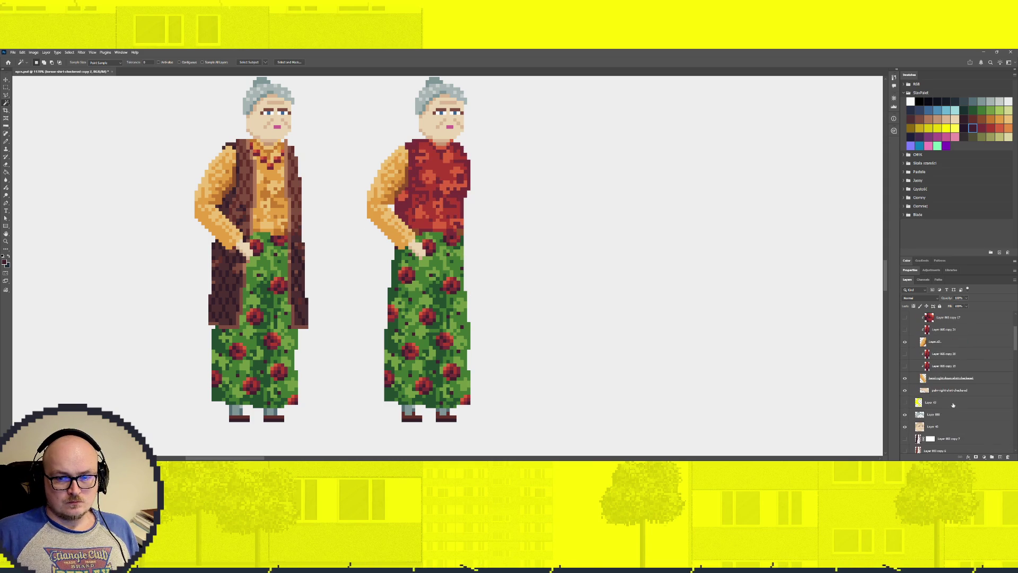
click(945, 366)
shift+click(952, 354)
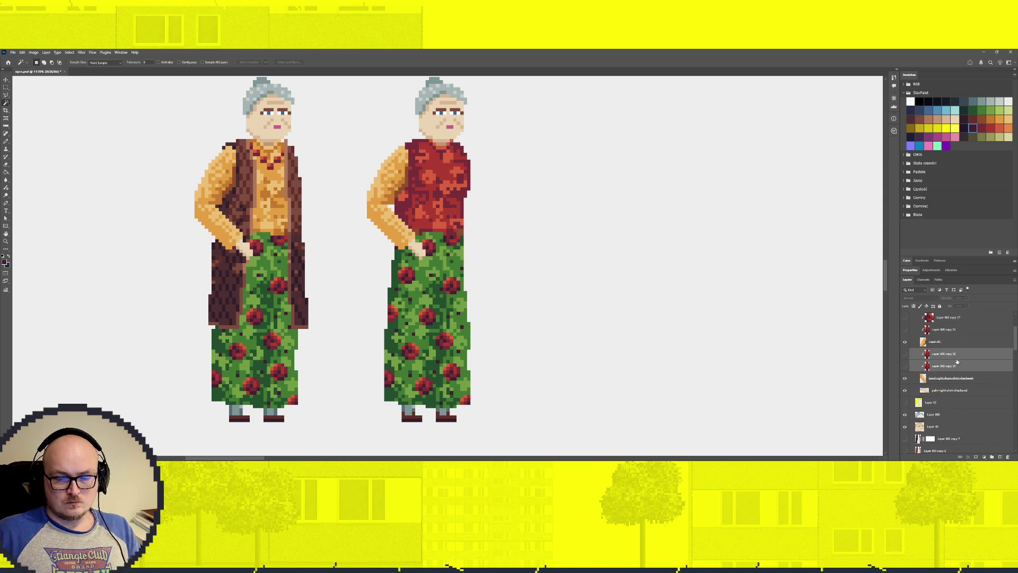
key(Delete)
scroll(961, 356, up, 2)
shift+click(953, 355)
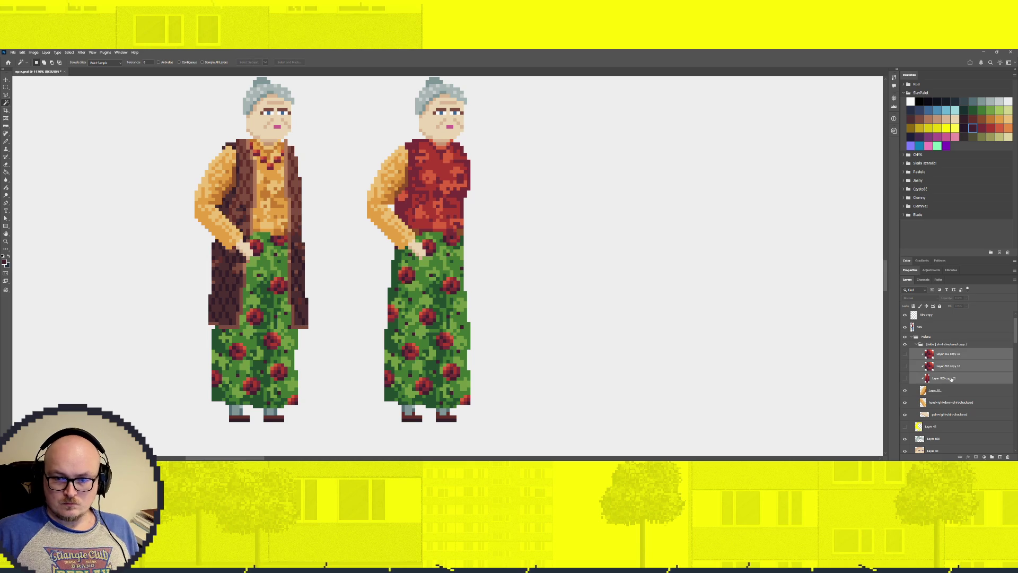
key(Delete)
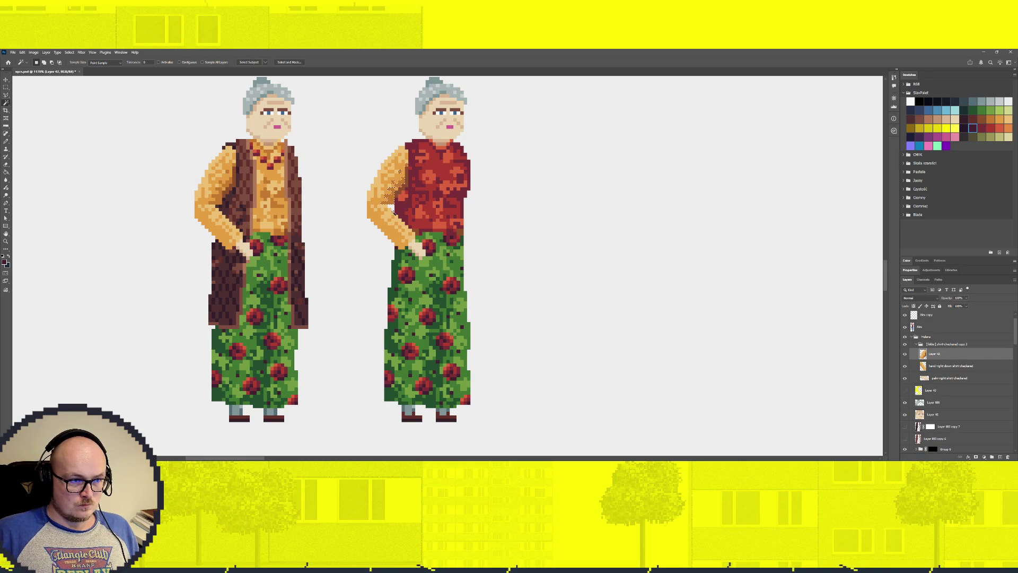
Paint dark red pixels onto the right figure's arm and Magic Wand them.
key(b)
click(982, 129)
drag(431, 170, 363, 209)
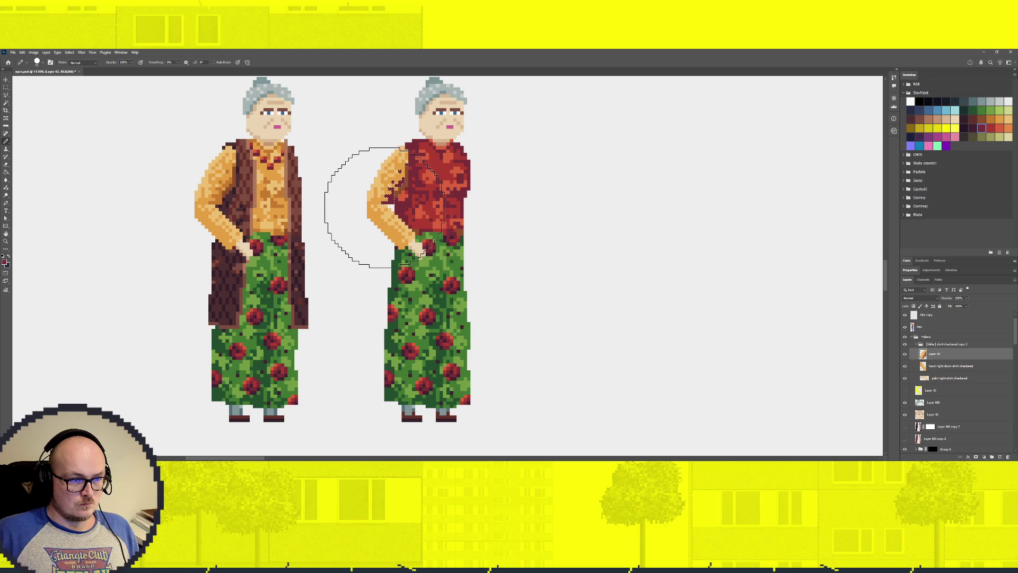
key(w)
click(407, 184)
click(971, 127)
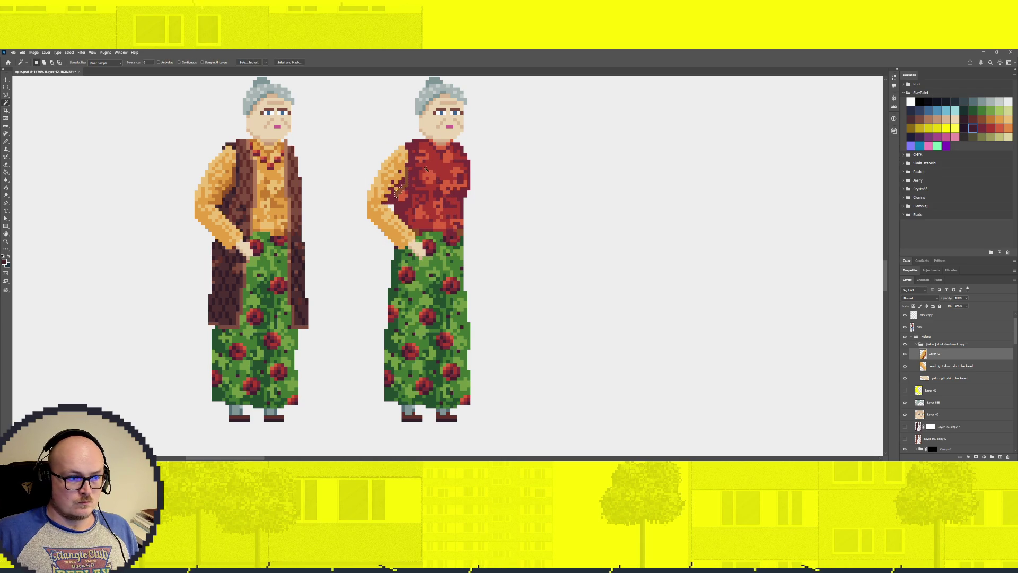
key(b)
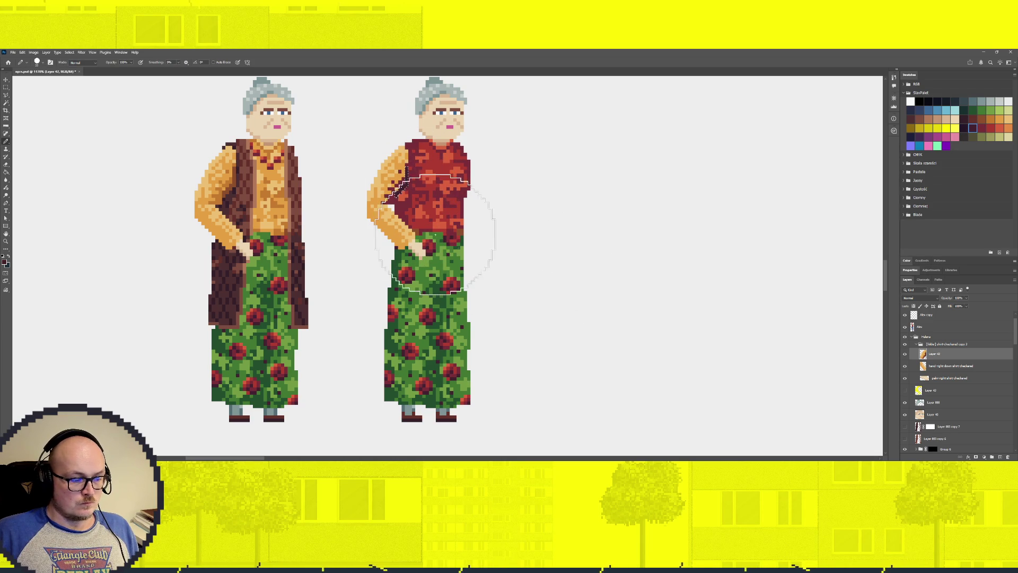
Repaint the shoulder, upper arm and checkered arm pixels in solid reds, then deselect.
click(990, 128)
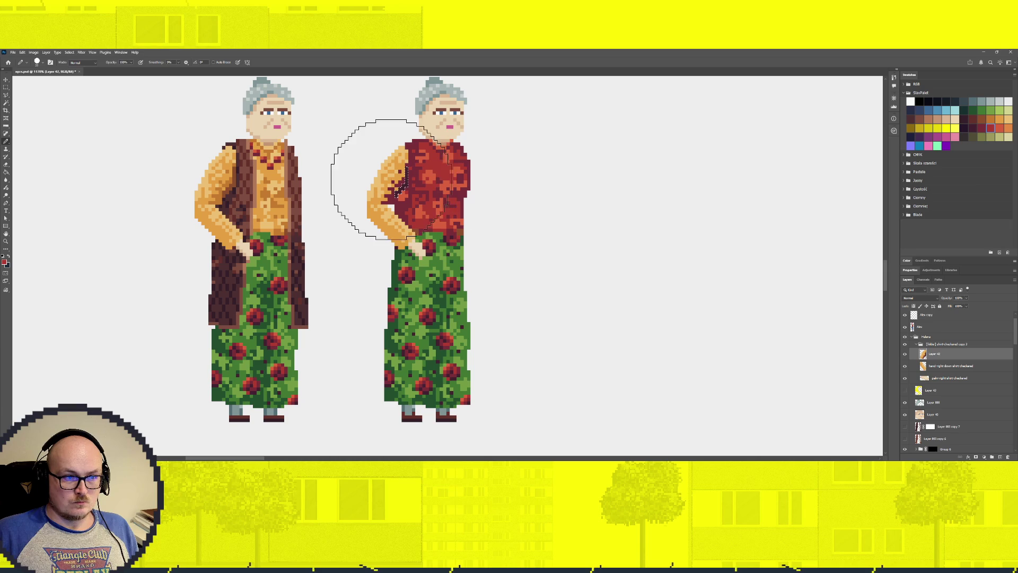
key(w)
key(b)
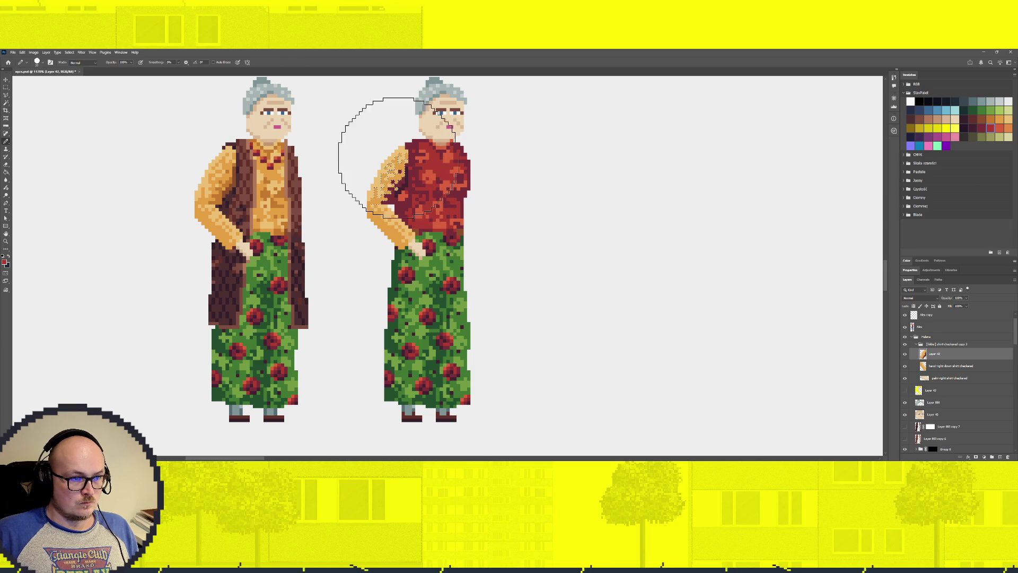
drag(397, 143, 374, 207)
click(999, 128)
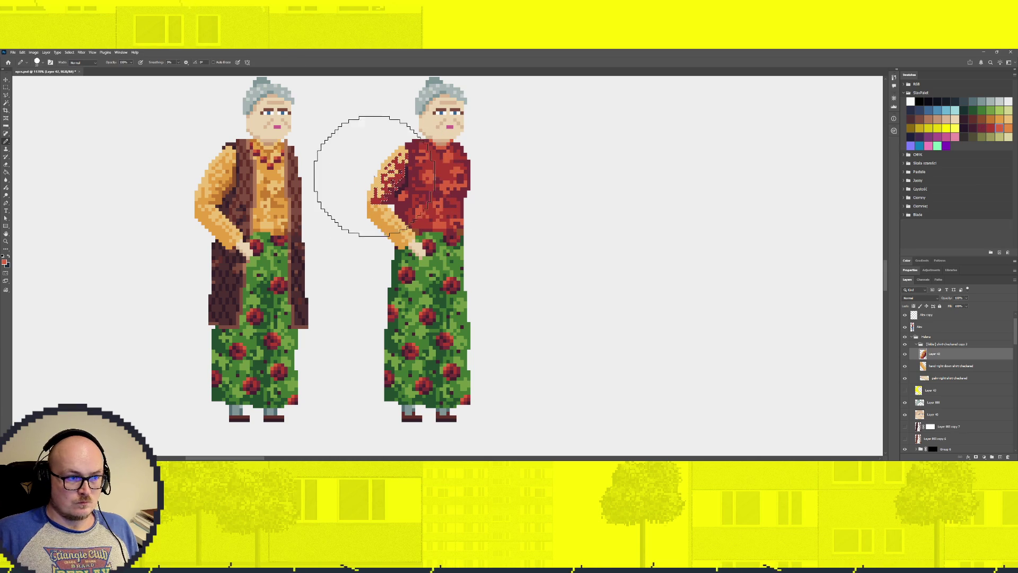
key(w)
click(394, 160)
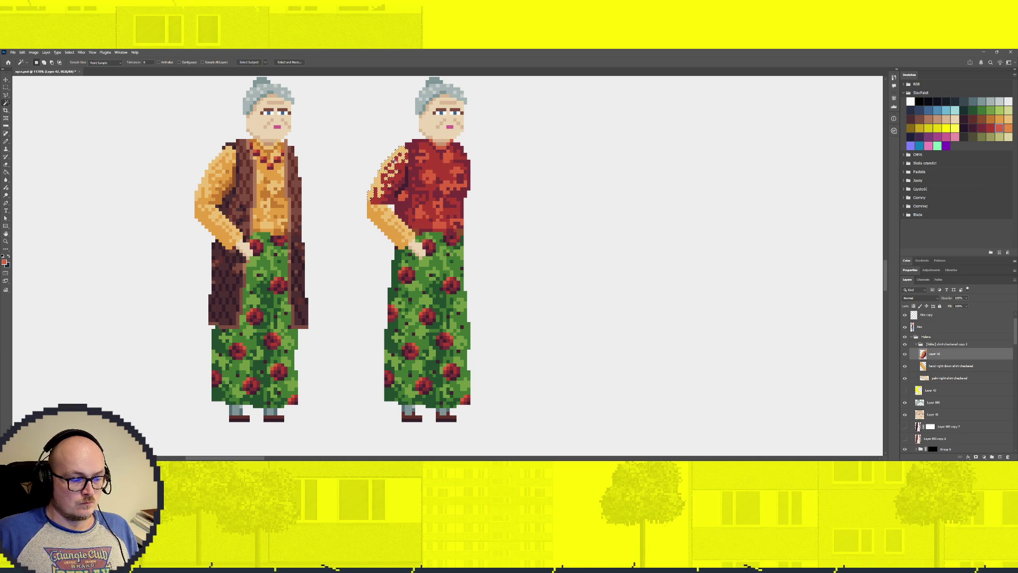
key(b)
click(364, 177)
key(ctrl+d)
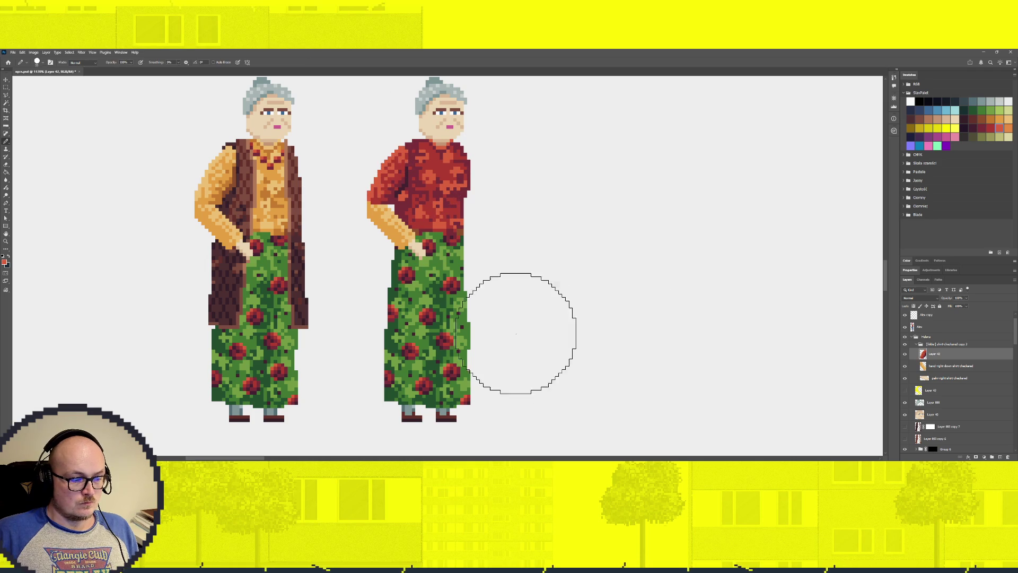
On the hand-right-down-shirt-checkered layer, select the orange lowered arm and paint its sleeve red.
click(927, 366)
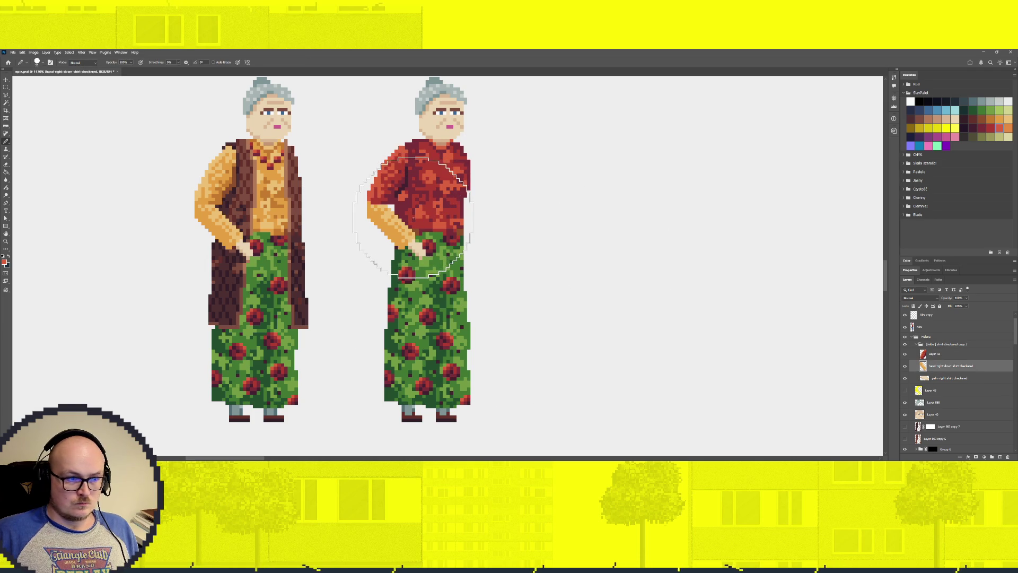
key(w)
click(391, 215)
key(b)
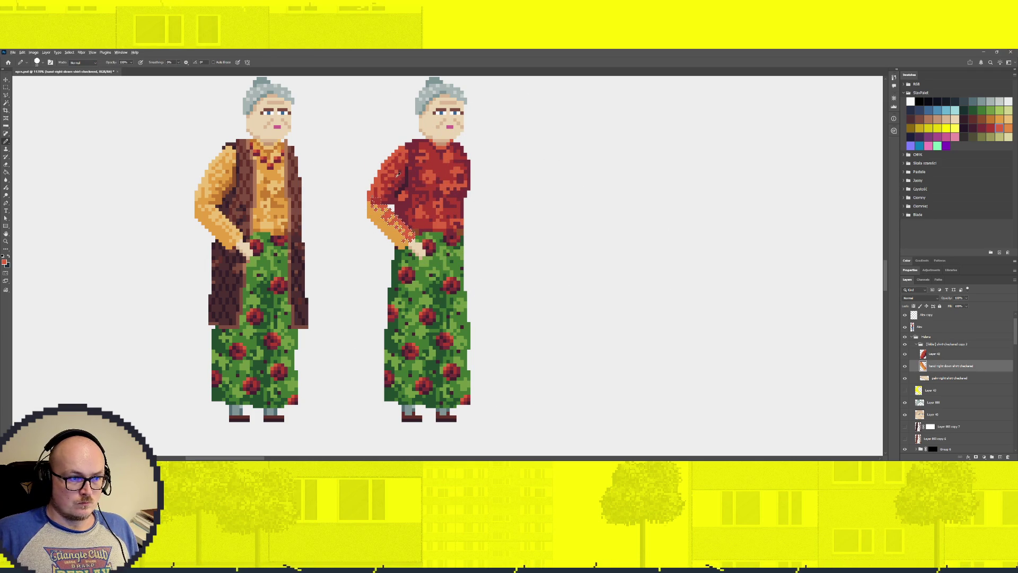
drag(396, 242, 400, 225)
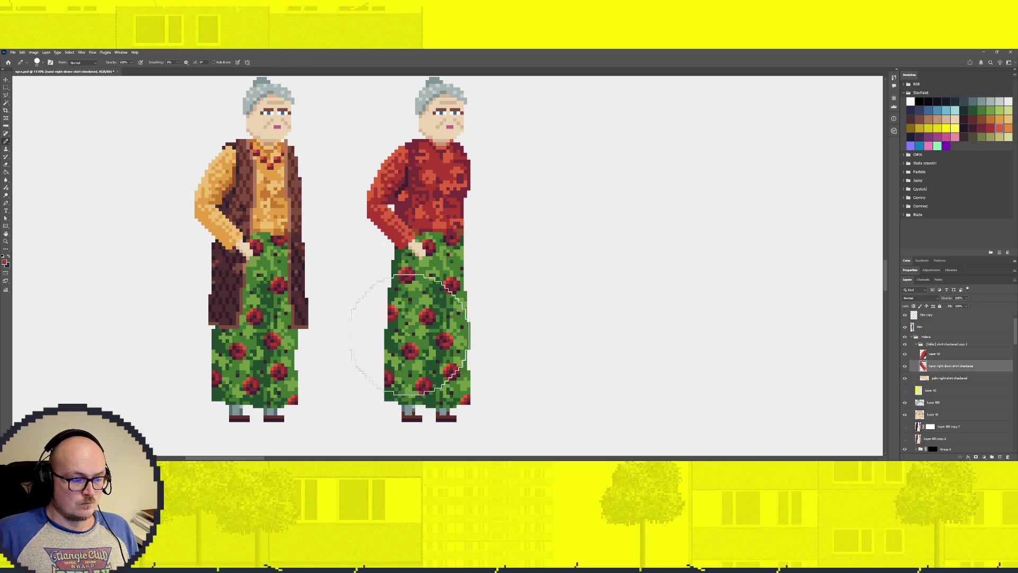
scroll(451, 308, down, 3)
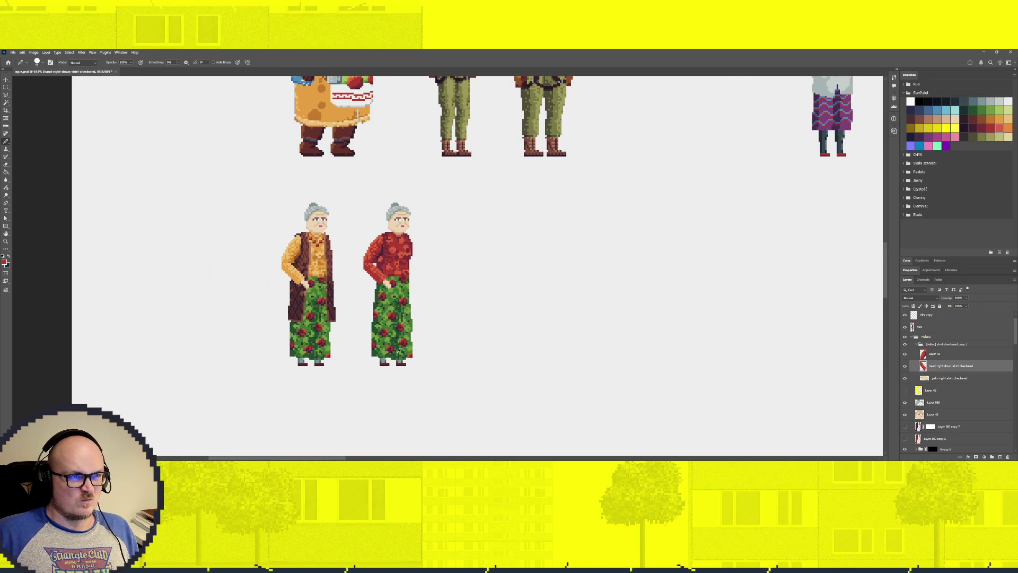
Paint the selected lower sleeve purple.
scroll(363, 352, up, 2)
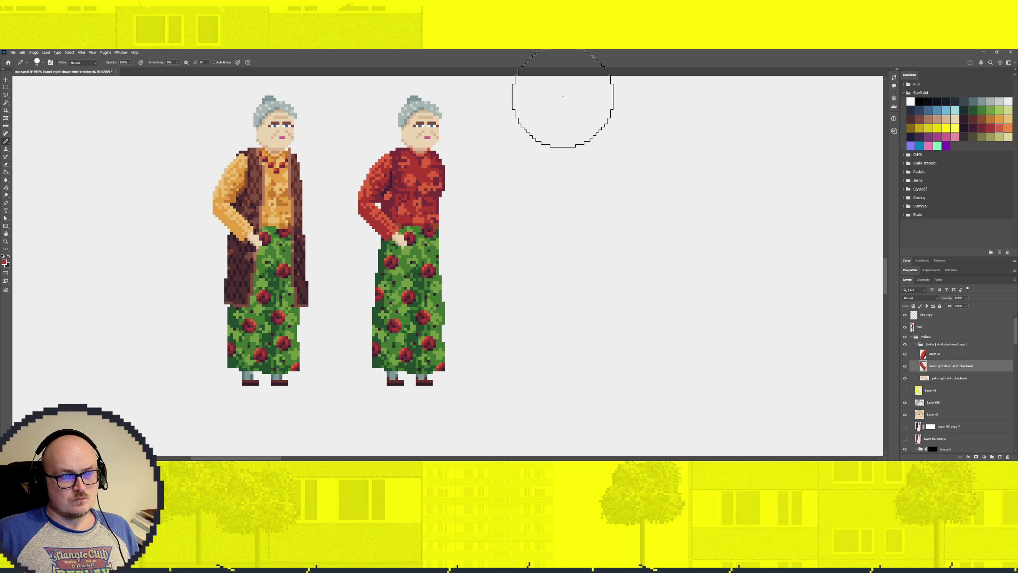
click(920, 137)
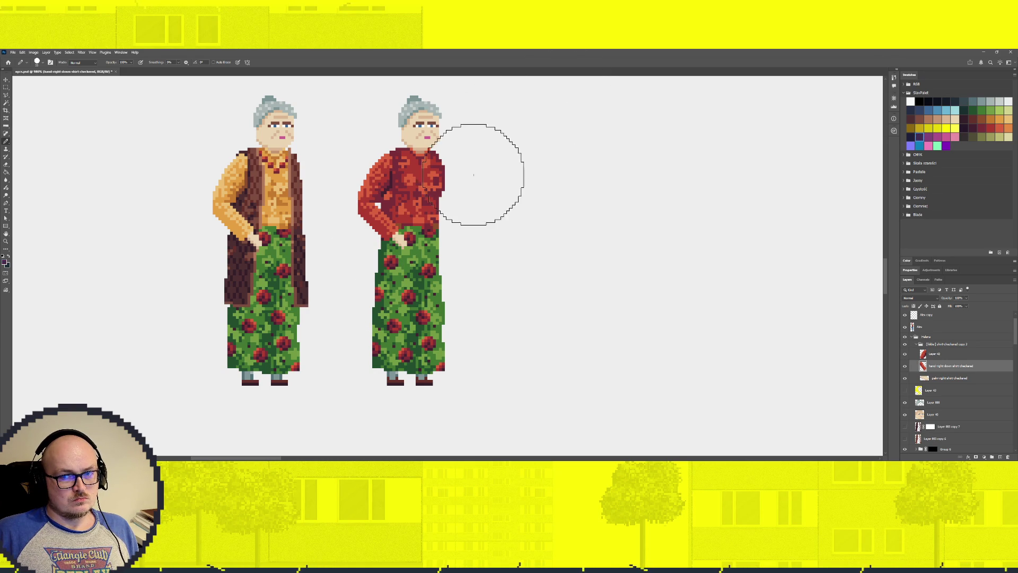
key(w)
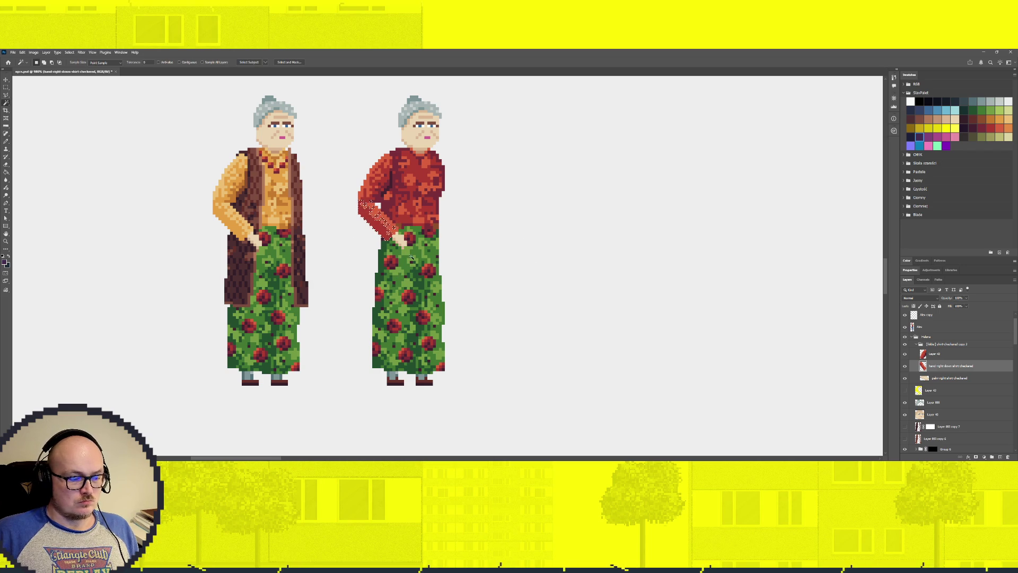
click(928, 137)
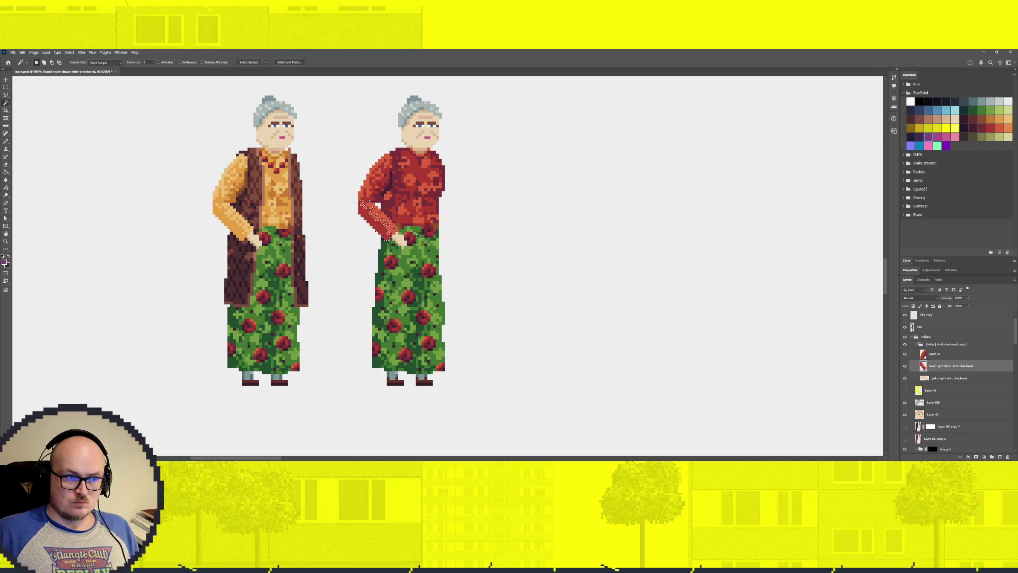
key(b)
drag(363, 205, 371, 227)
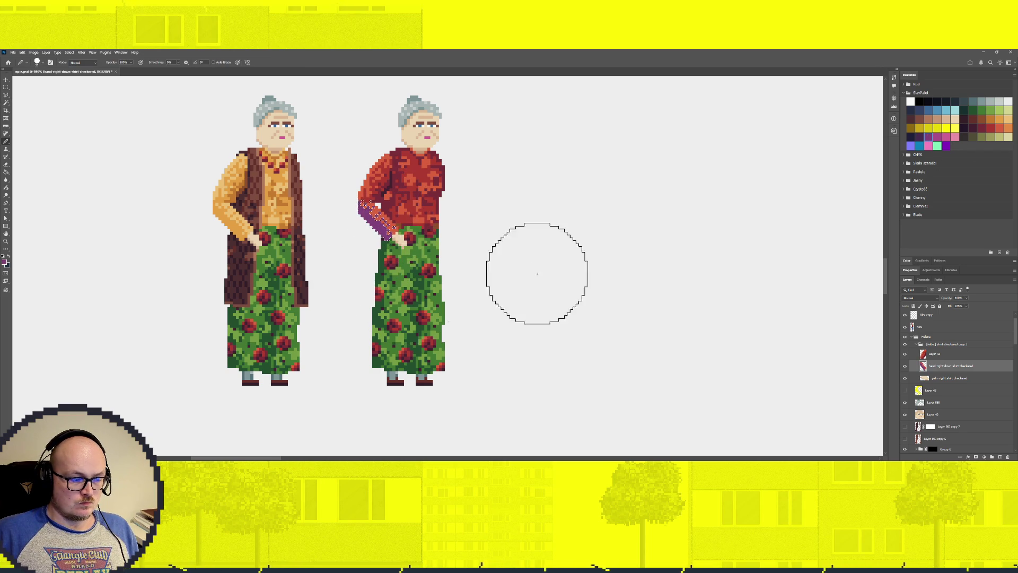
key(w)
key(b)
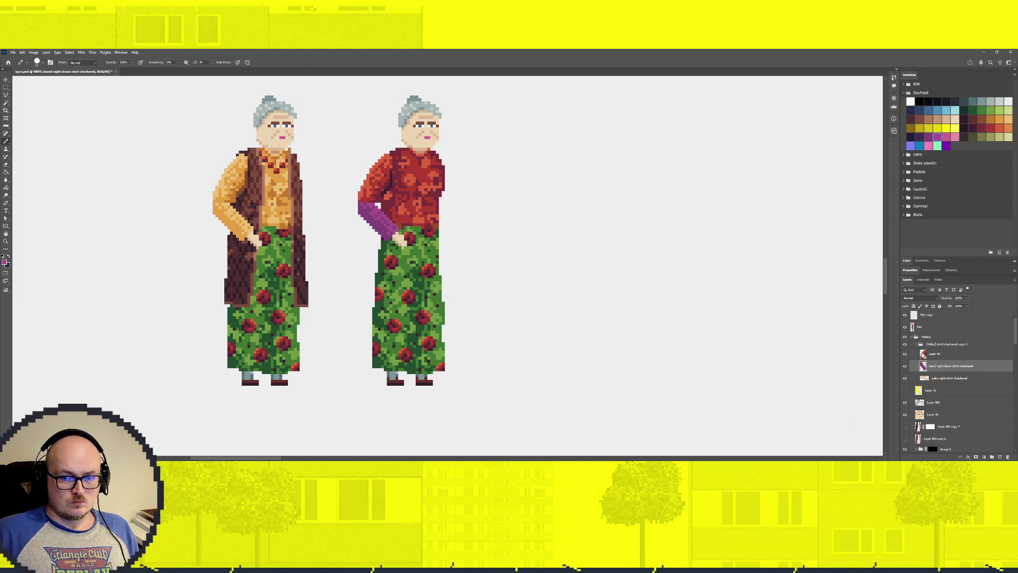
On Layer 42, Magic Wand the upper sleeve's orange checks and try painting over them.
click(953, 354)
key(w)
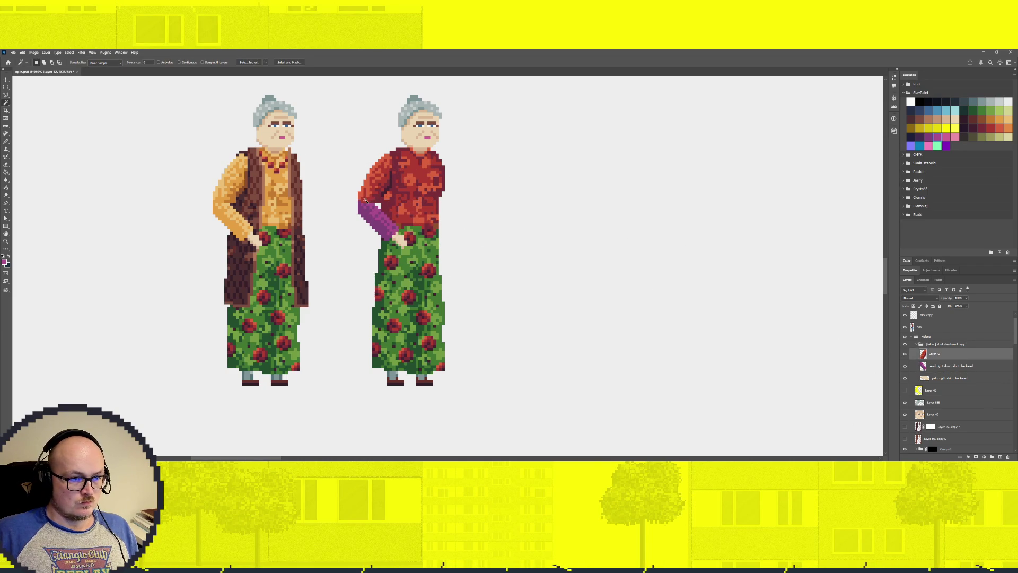
key(b)
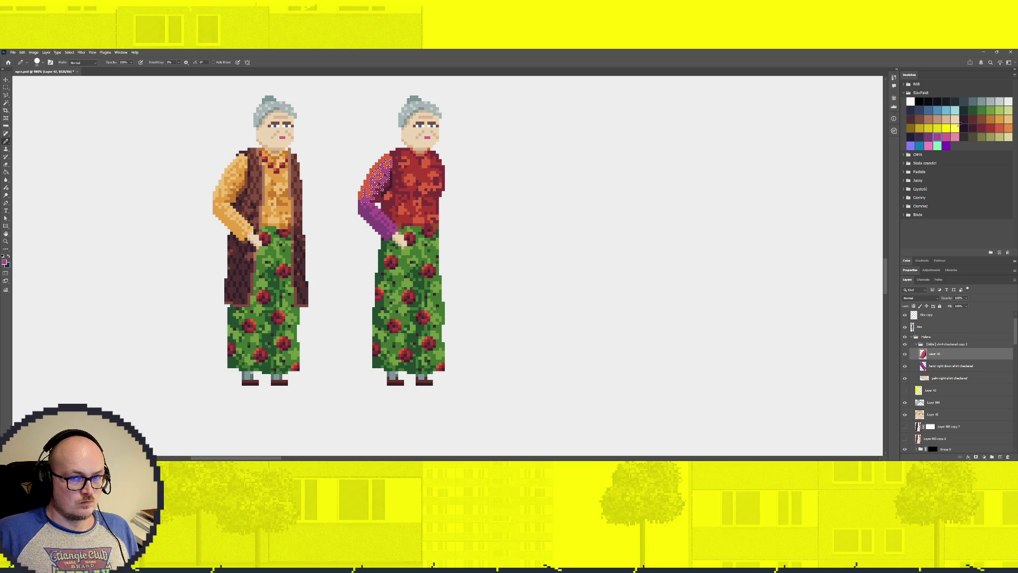
key(w)
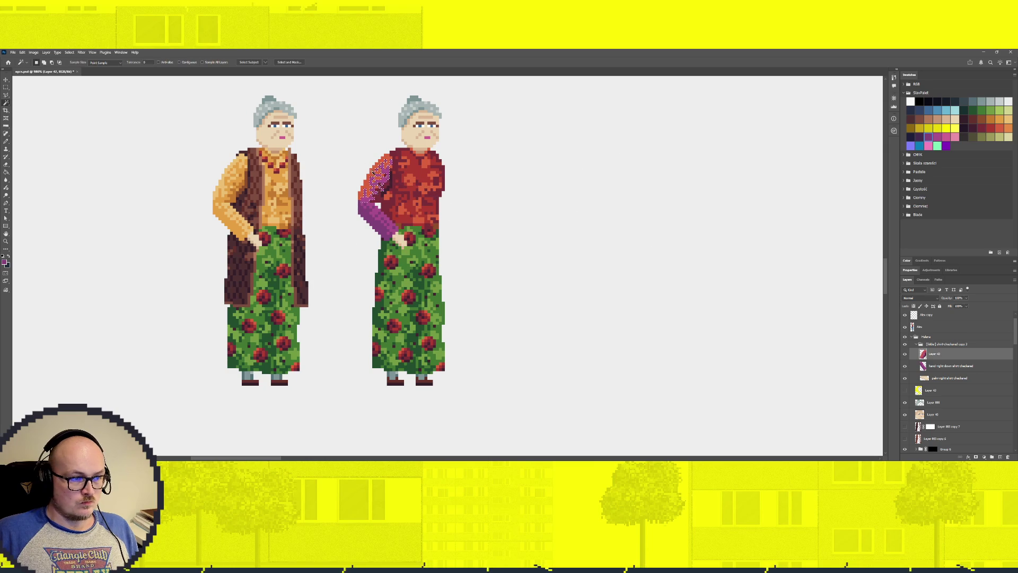
key(b)
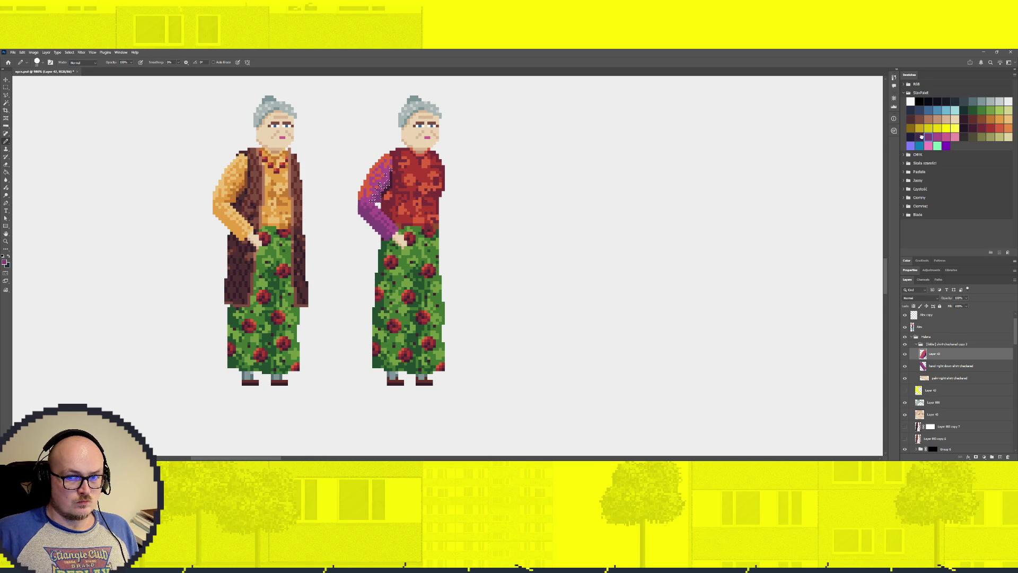
key(w)
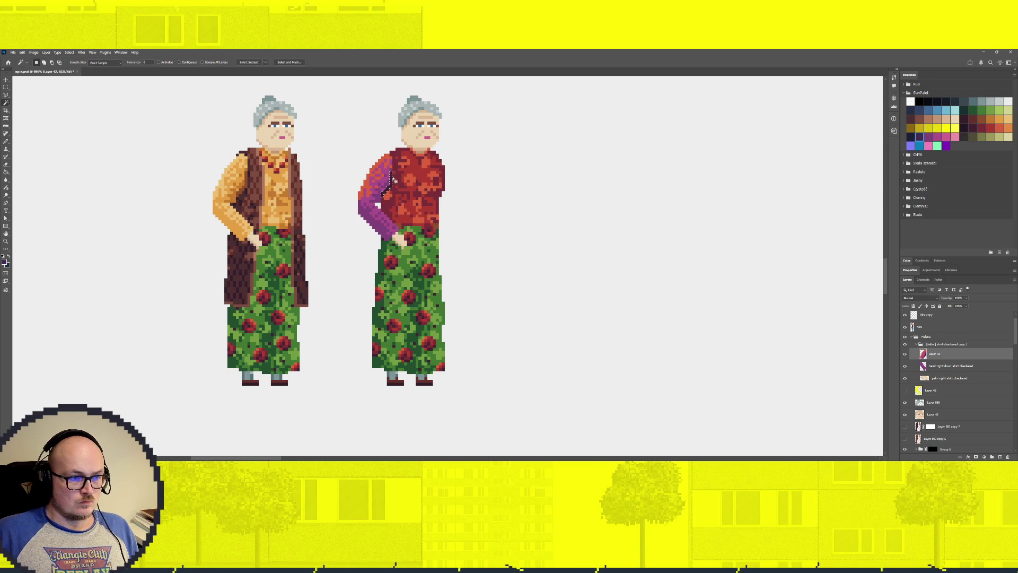
click(376, 226)
key(b)
drag(371, 169, 353, 182)
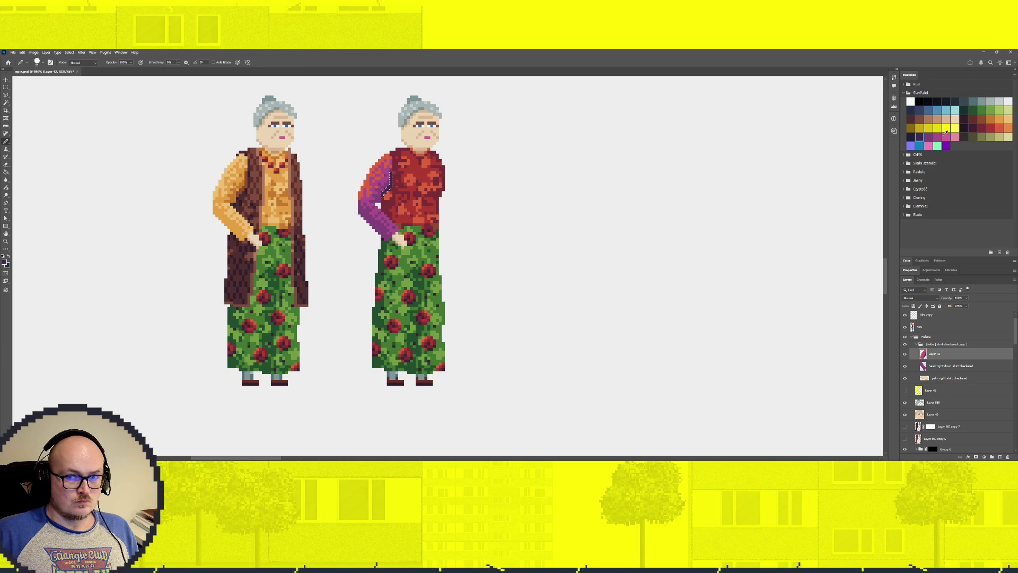
drag(364, 197, 384, 220)
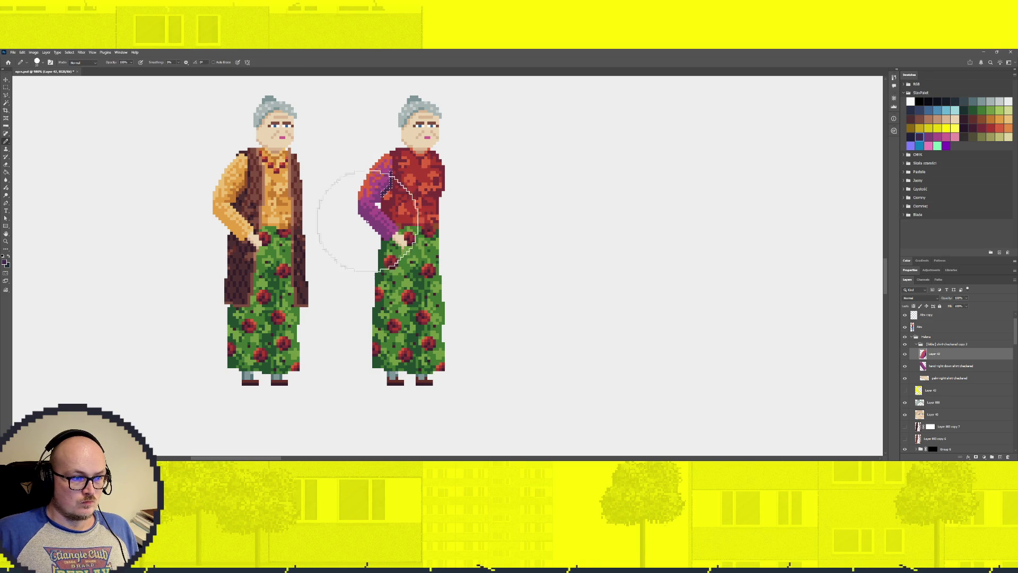
key(ctrl+z)
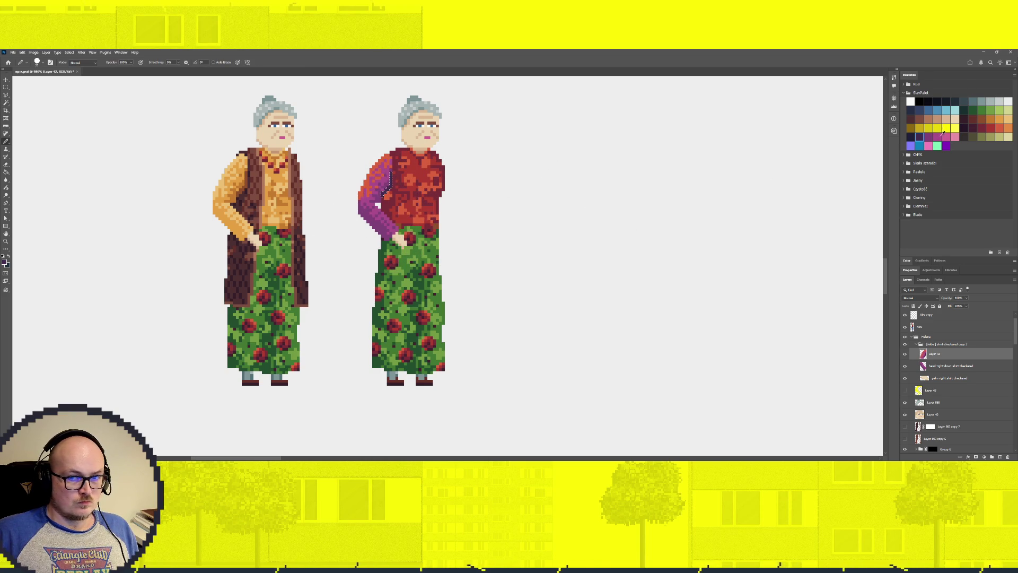
Fill the selected upper sleeve solid pink-magenta.
click(945, 136)
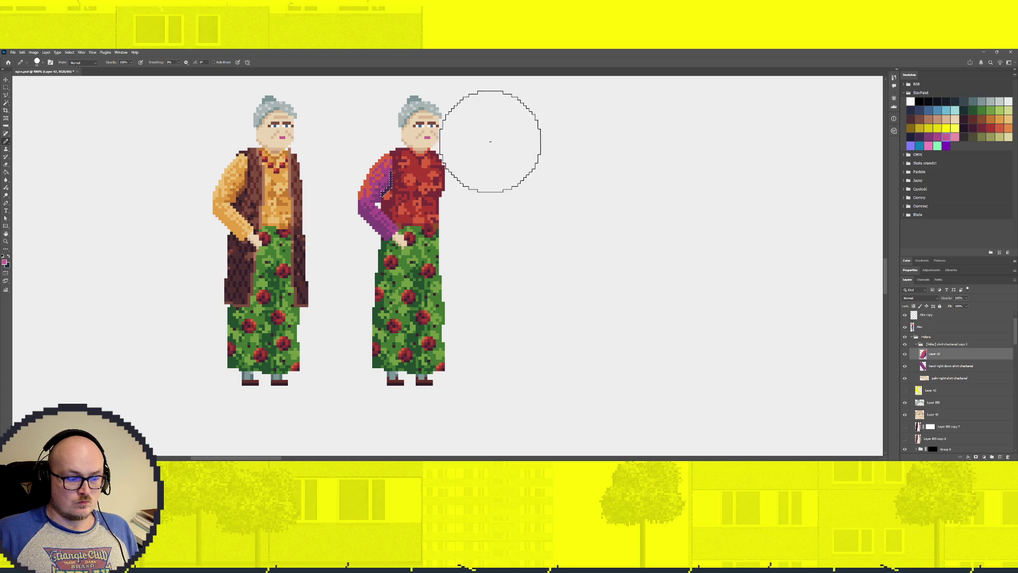
key(w)
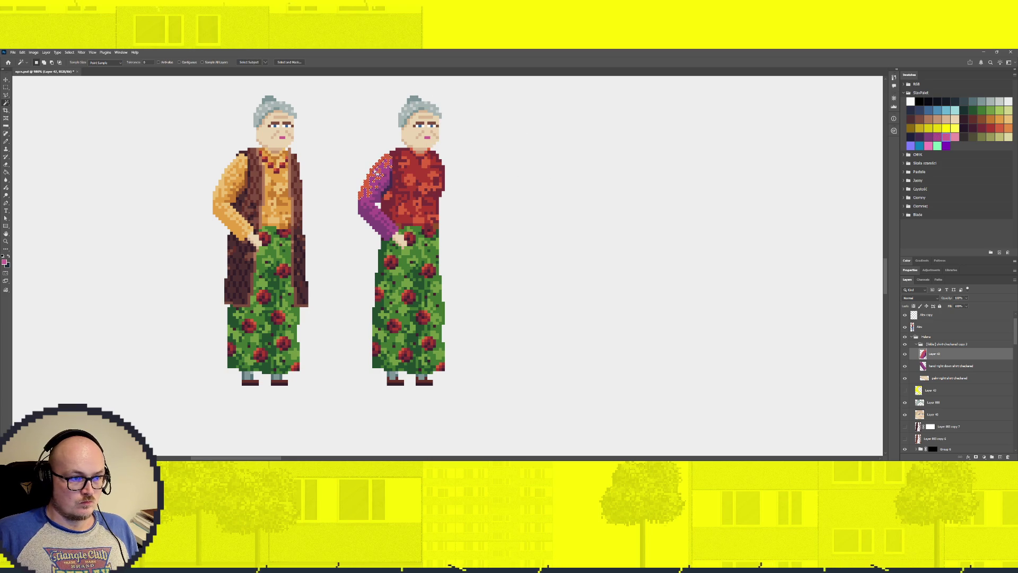
key(b)
click(364, 170)
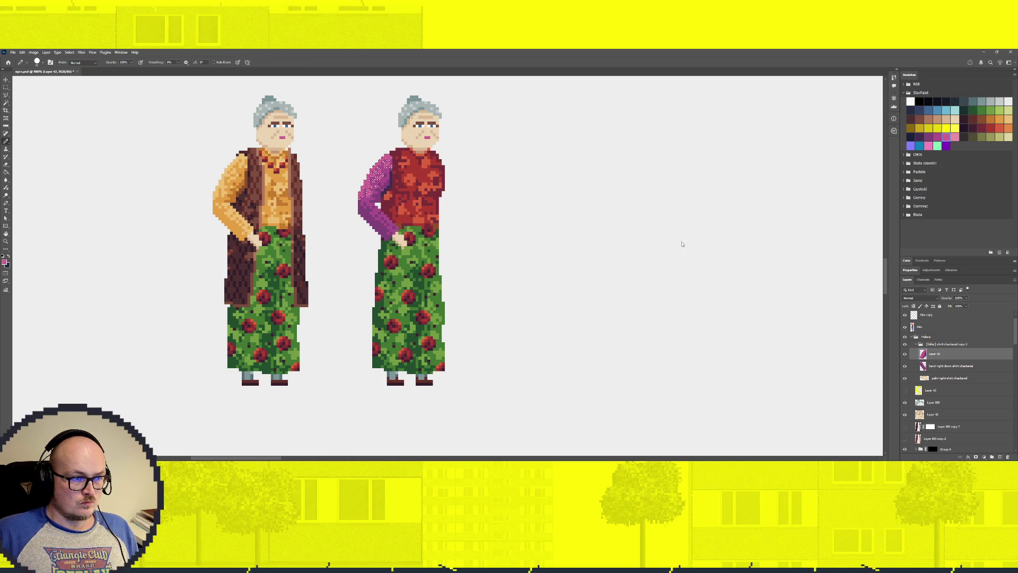
click(413, 184)
Deselect, switch to the torso shirt checkered copy 2 layer and paint its pattern pink.
key(ctrl+d)
scroll(943, 439, down, 2)
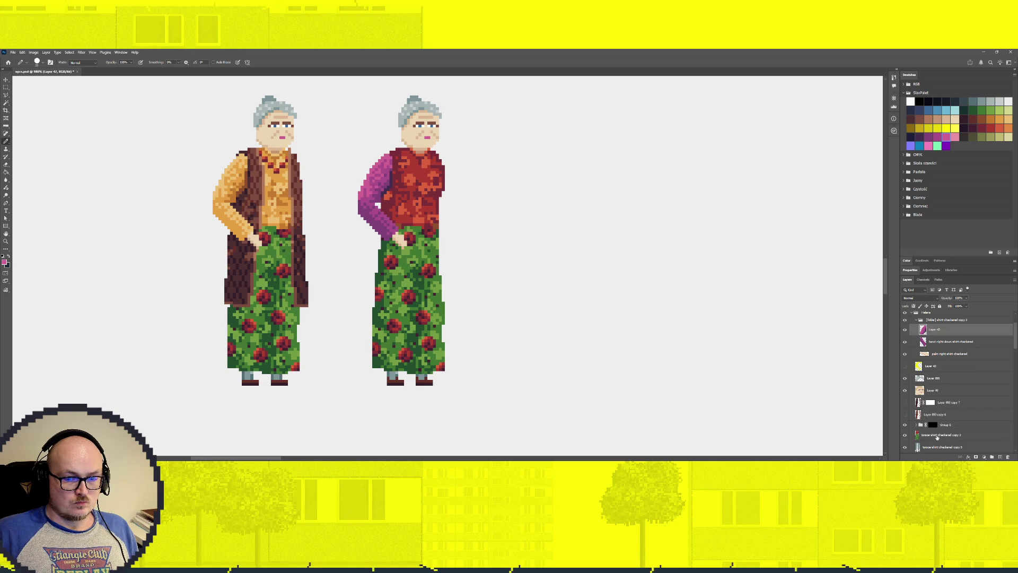
click(941, 435)
key(w)
key(b)
click(414, 159)
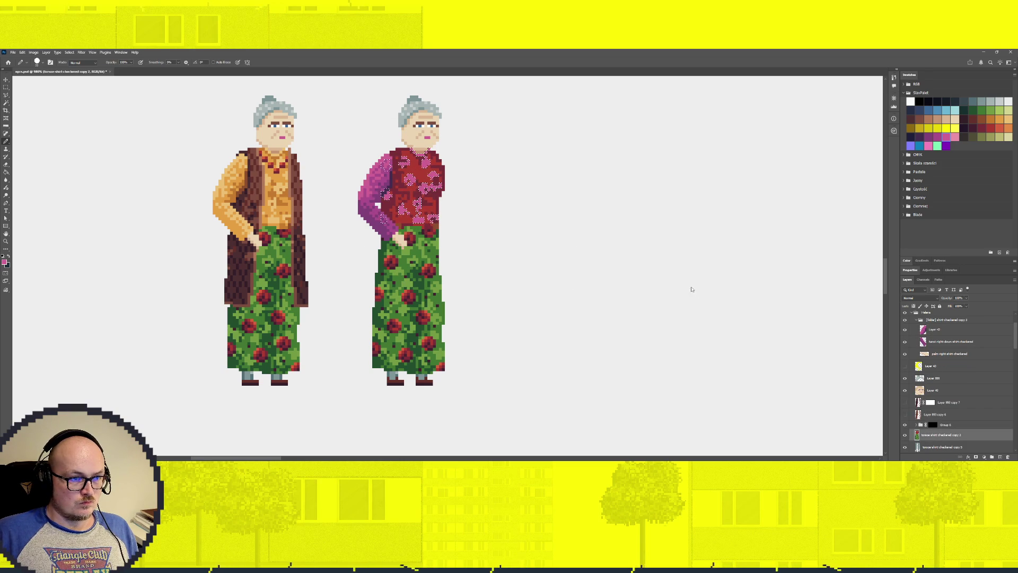
Repaint the torso's pattern and dark red areas in purple shades, then deselect.
key(w)
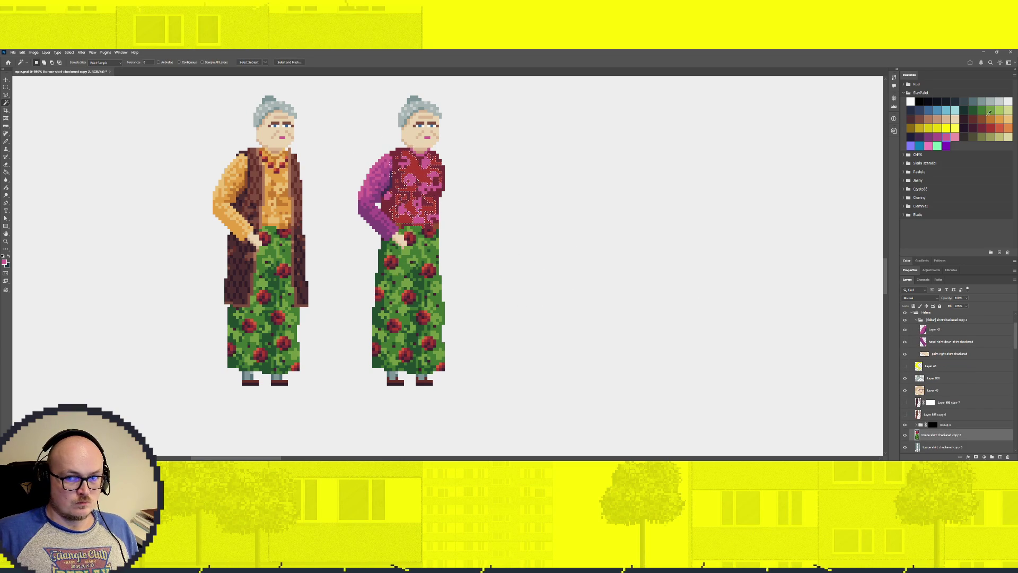
click(937, 136)
key(b)
click(451, 186)
click(928, 137)
key(w)
click(395, 183)
key(b)
click(398, 196)
key(ctrl+d)
scroll(471, 291, down, 5)
Choose dark blue and hide the right figure's arm layer in the Helena group.
scroll(473, 285, up, 2)
scroll(444, 287, up, 3)
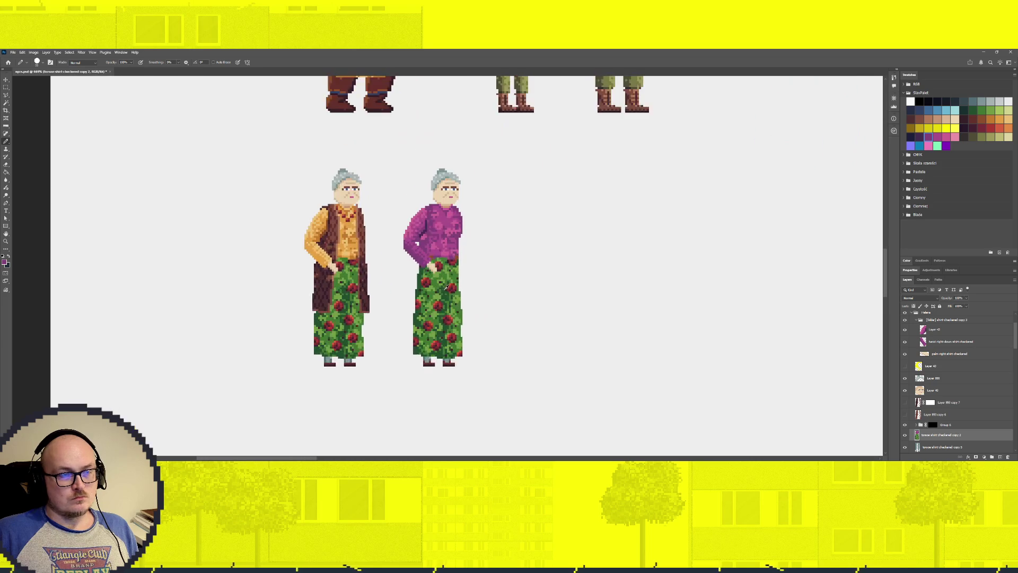
scroll(446, 288, up, 1)
scroll(449, 289, up, 2)
scroll(449, 294, down, 1)
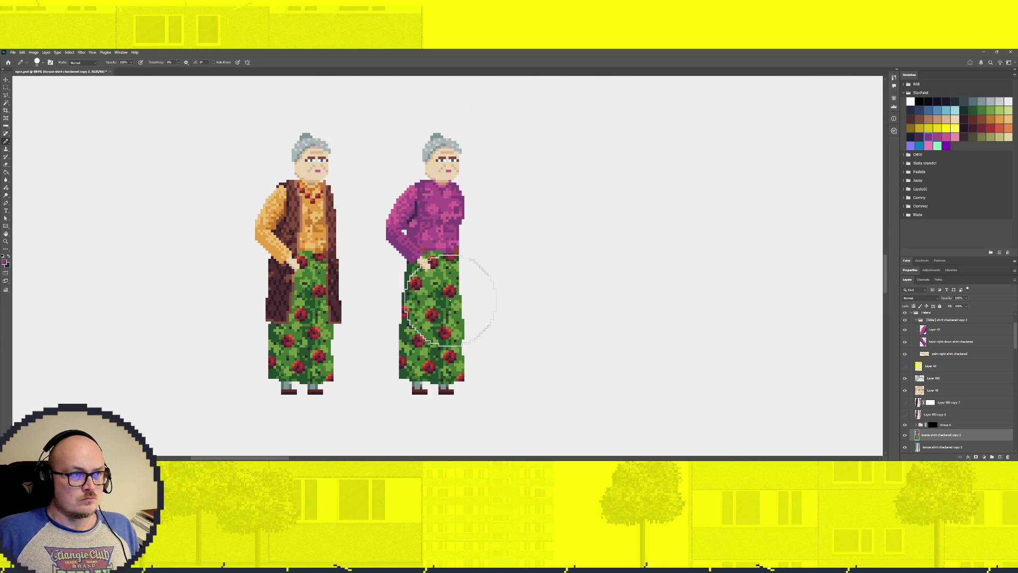
scroll(974, 395, down, 3)
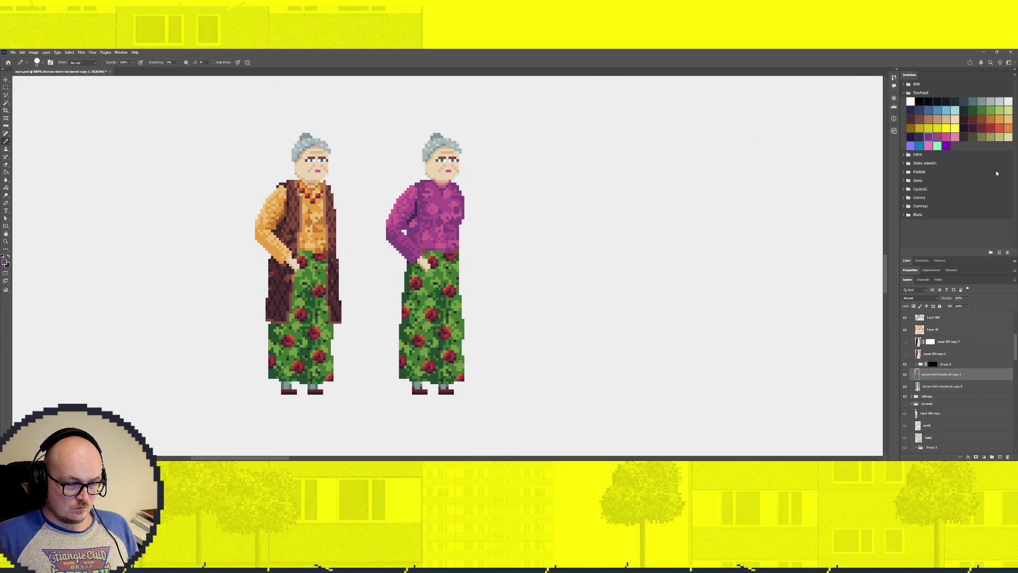
click(923, 109)
scroll(409, 295, up, 2)
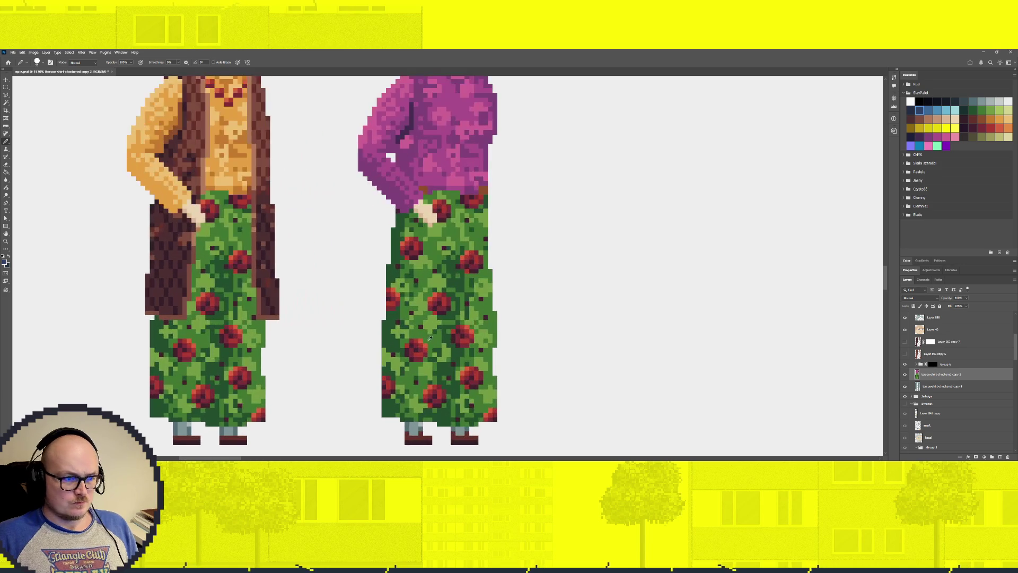
ctrl+click(920, 376)
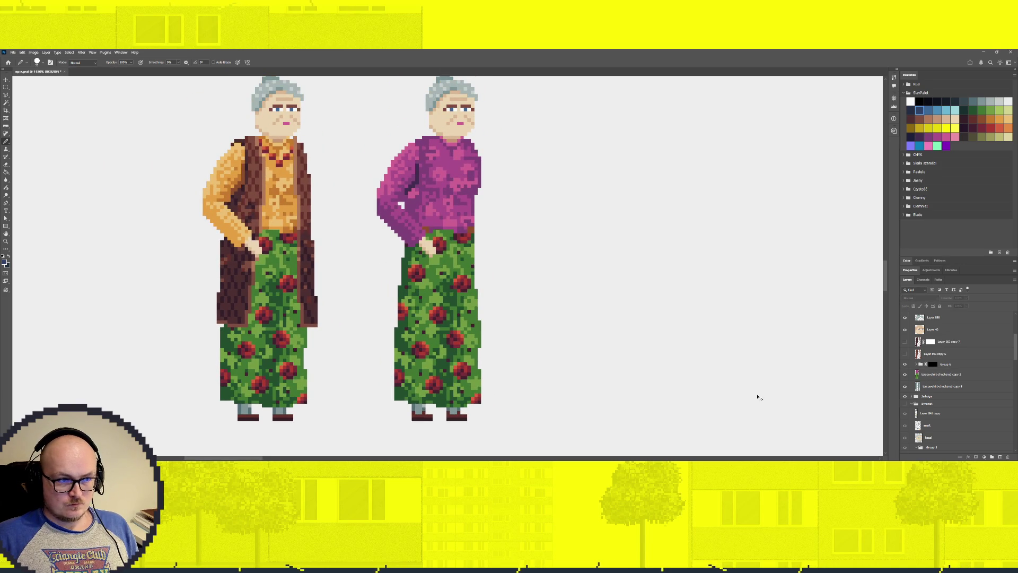
scroll(905, 337, up, 2)
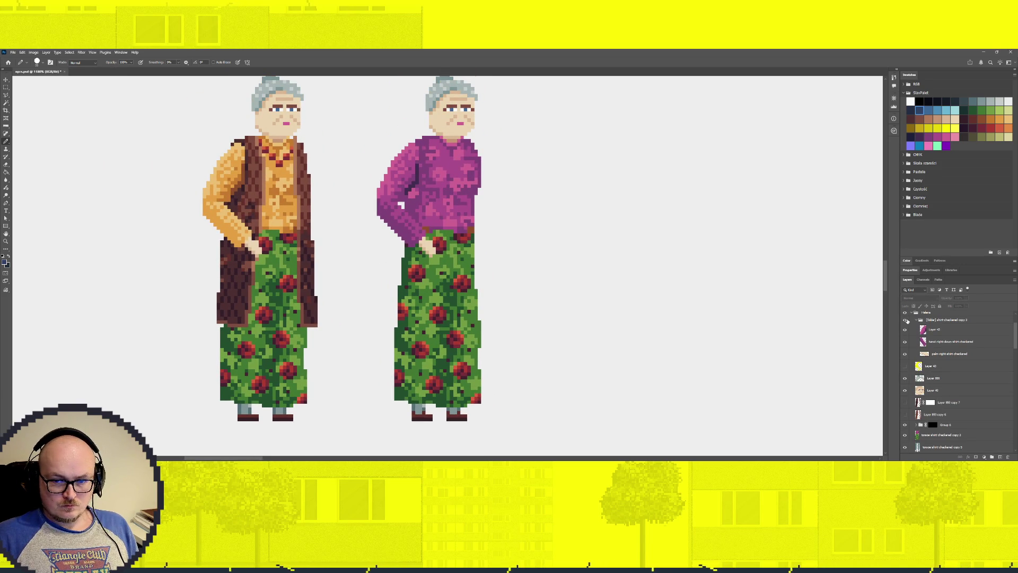
click(904, 342)
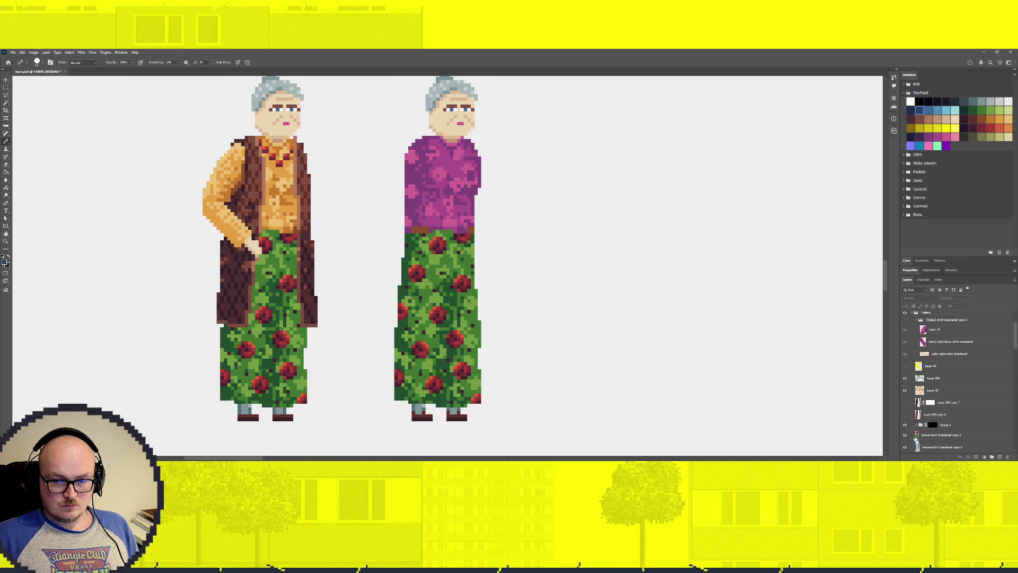
On the torso layer, sample the shirt purple and fix the stray brown hem pixel with a 1px brush.
scroll(439, 315, down, 2)
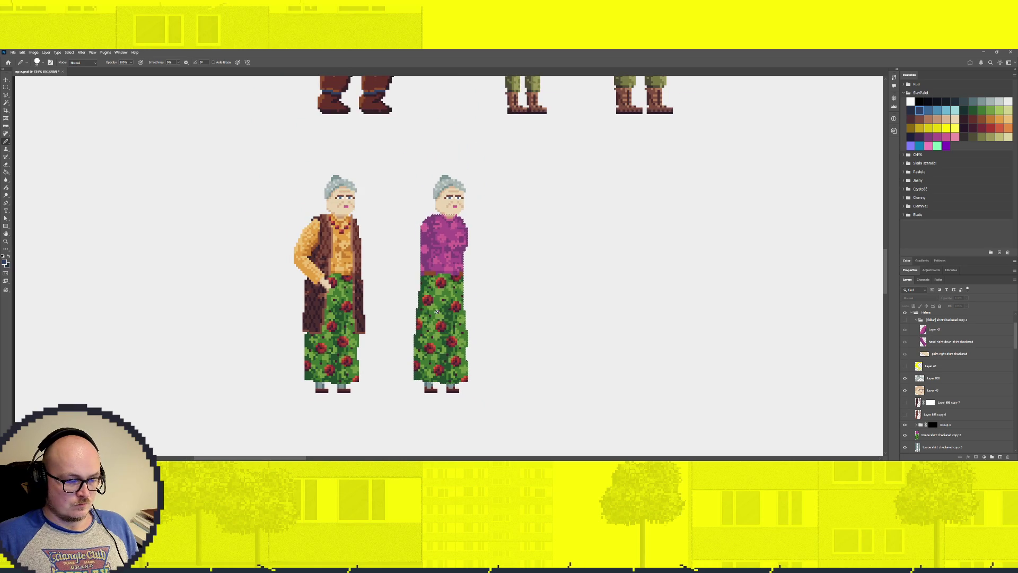
scroll(439, 315, up, 2)
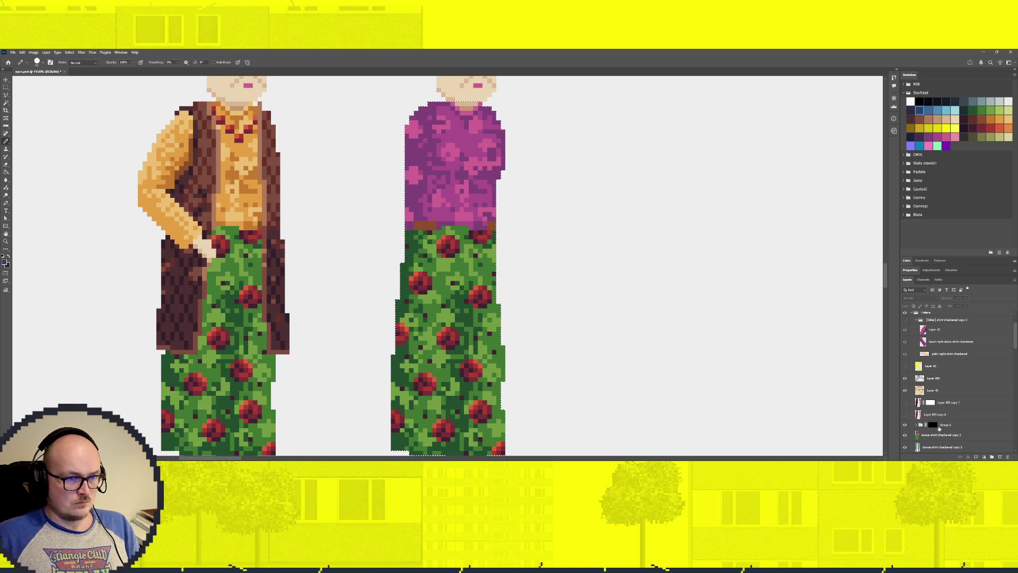
click(942, 433)
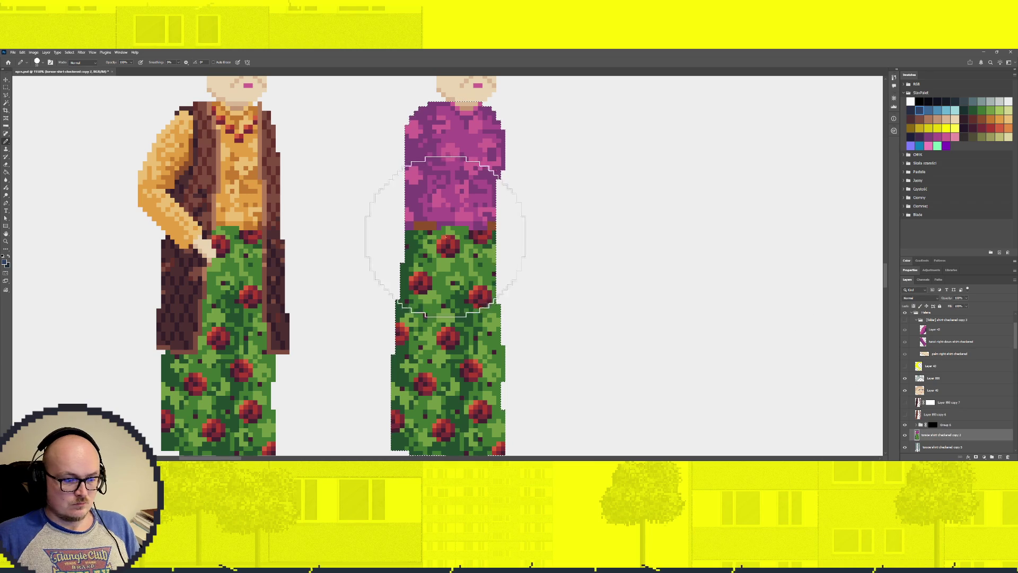
key(bracketleft)
key(bracketleft)
key(bracketleft)
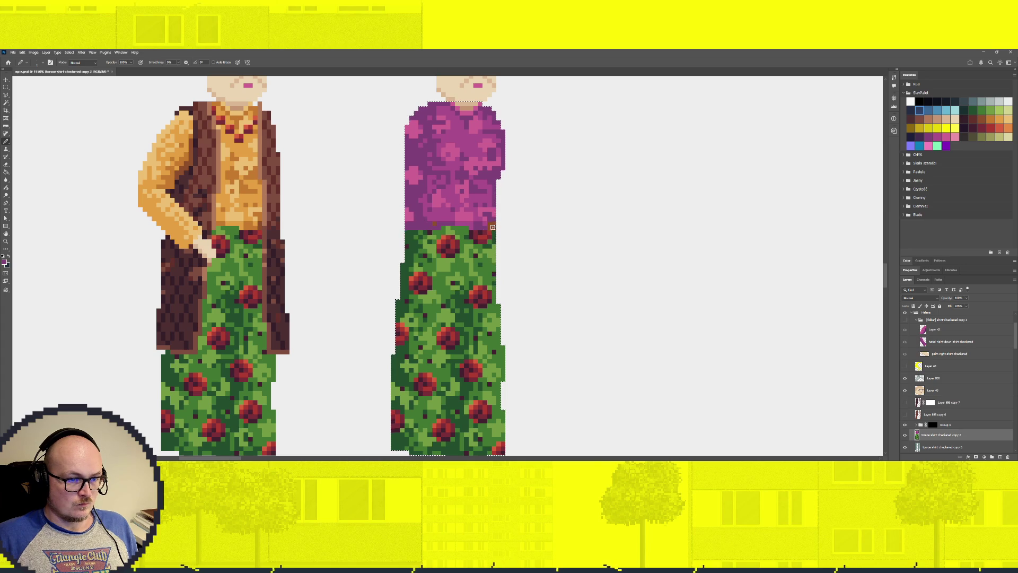
alt+click(436, 216)
click(434, 223)
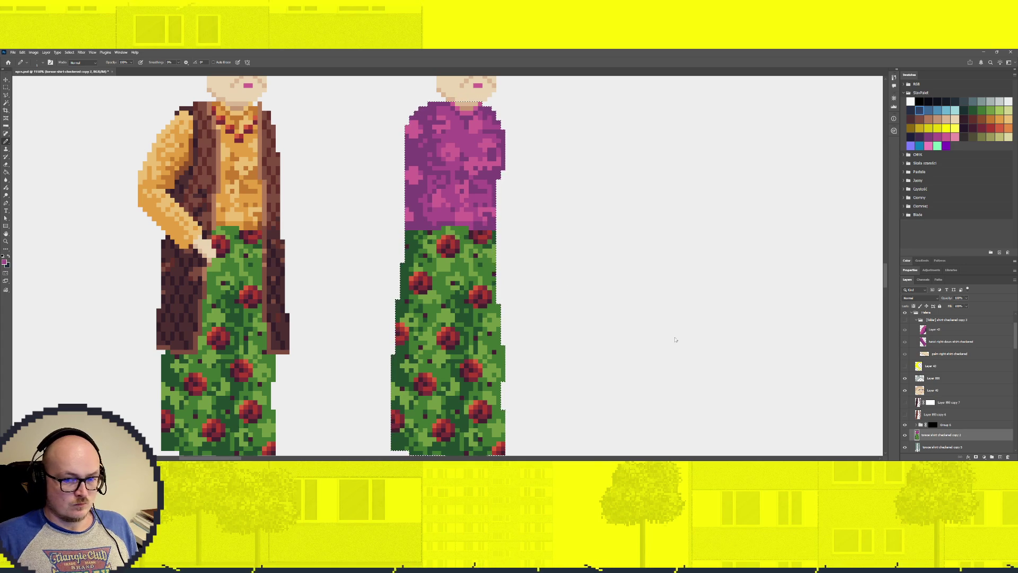
Draw a dark blue line up the left side of the skirt.
click(919, 109)
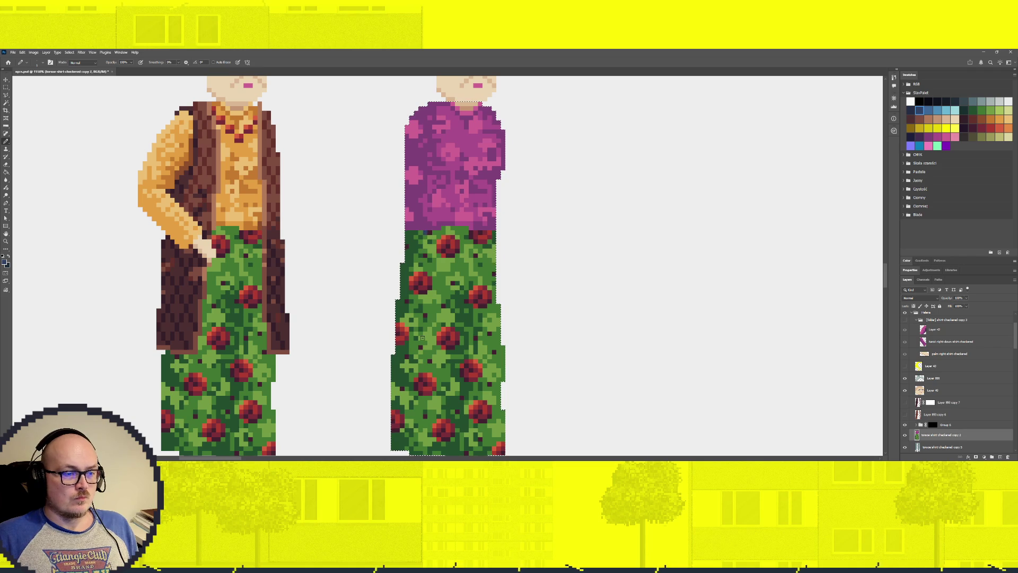
scroll(399, 335, down, 3)
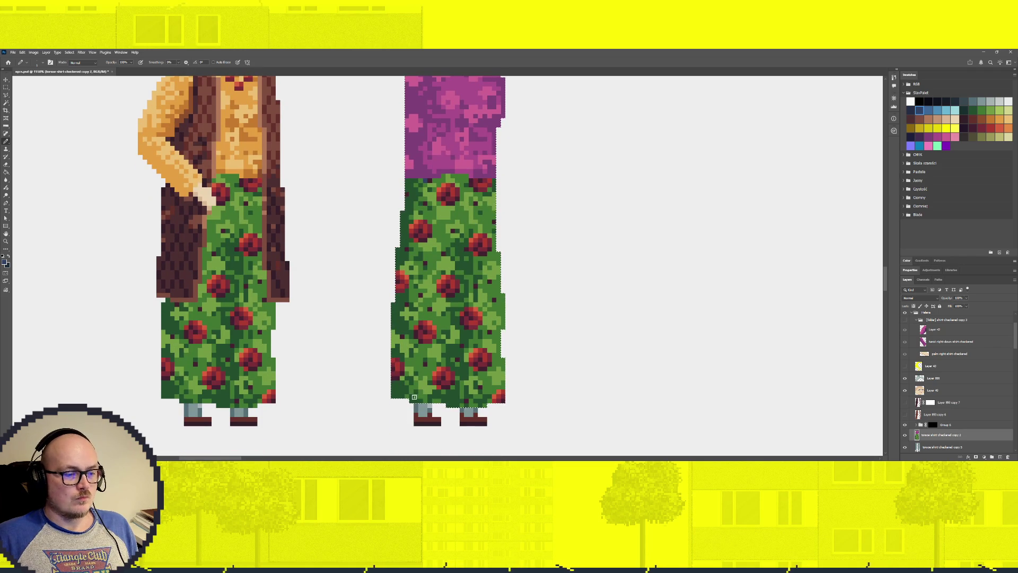
drag(416, 402, 426, 181)
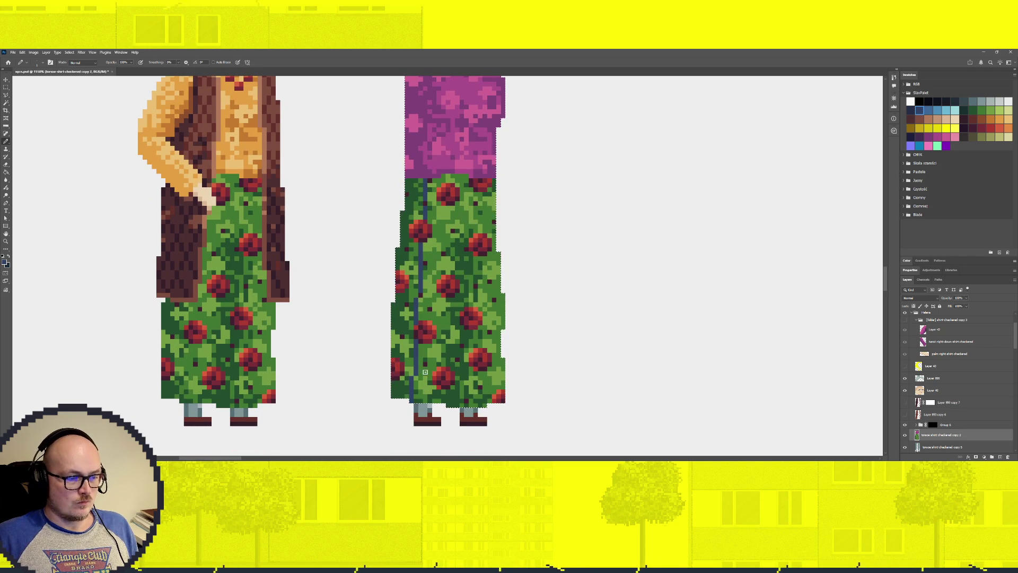
Paint navy down the skirt's left strip with a small square pencil.
key(bracketright)
key(bracketright)
key(bracketright)
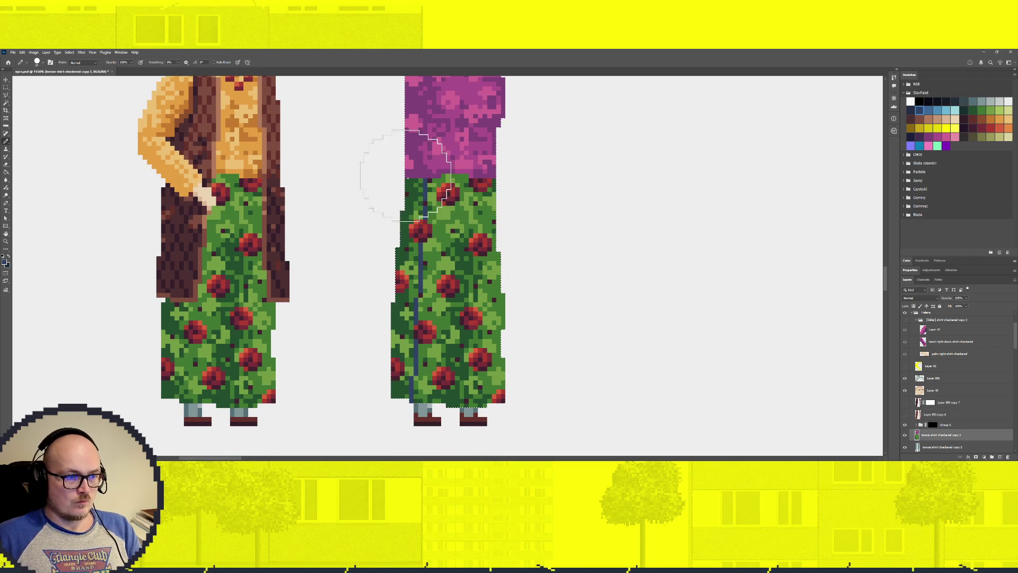
click(392, 178)
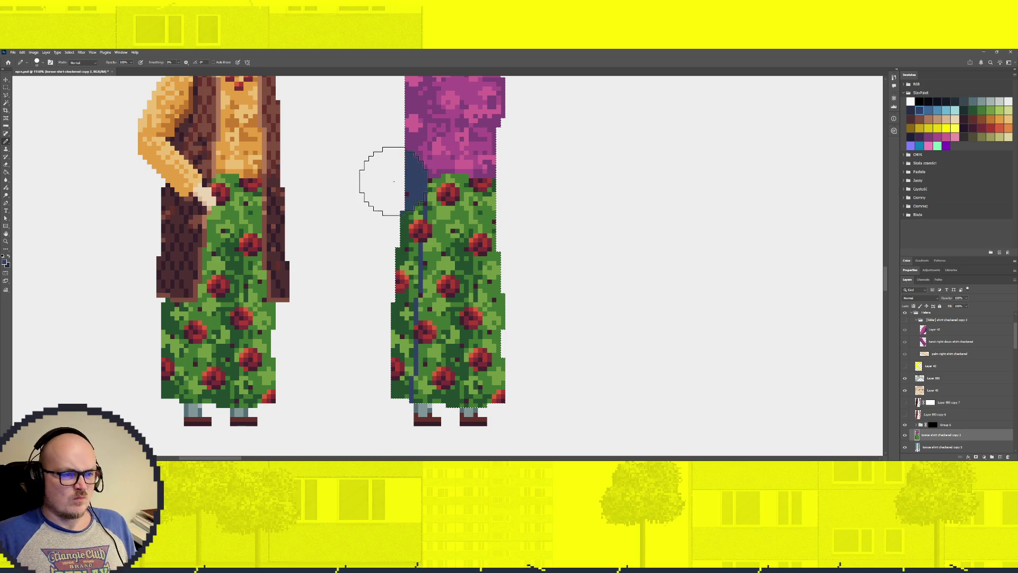
key(ctrl+z)
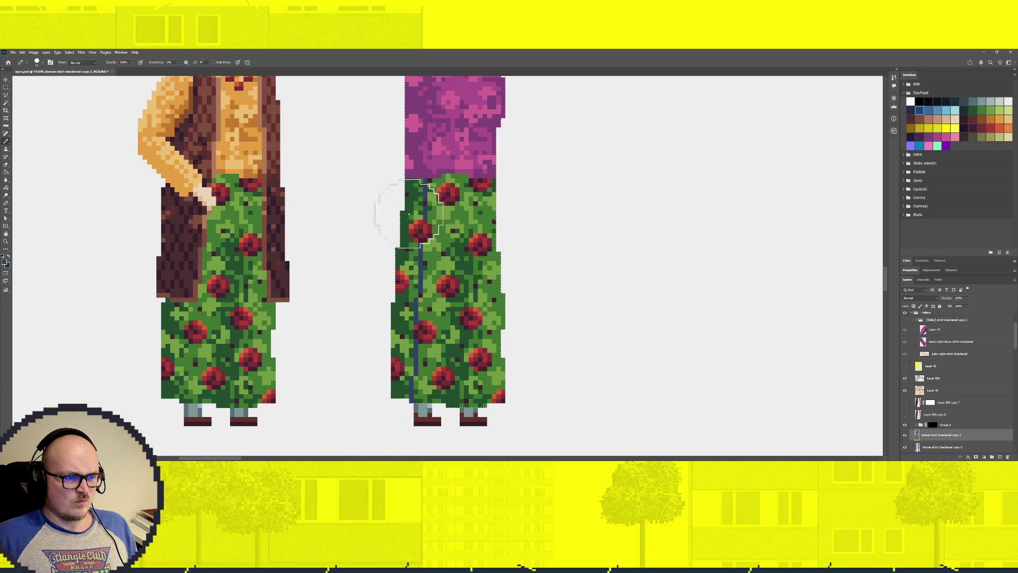
key(bracketleft)
key(bracketleft)
key(bracketleft)
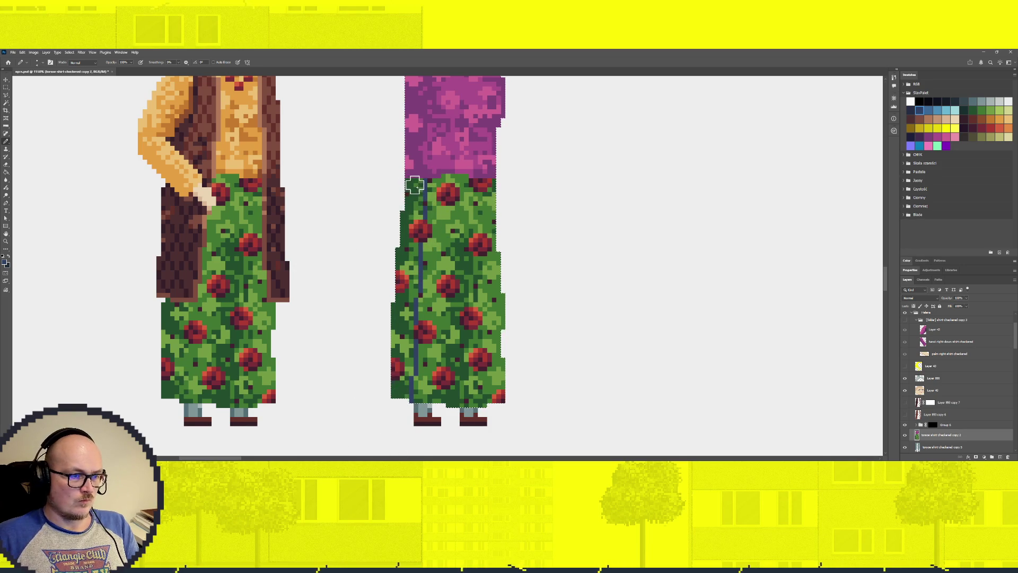
mouse_move(412, 240)
mouse_down()
mouse_move(411, 223)
mouse_move(400, 254)
mouse_up()
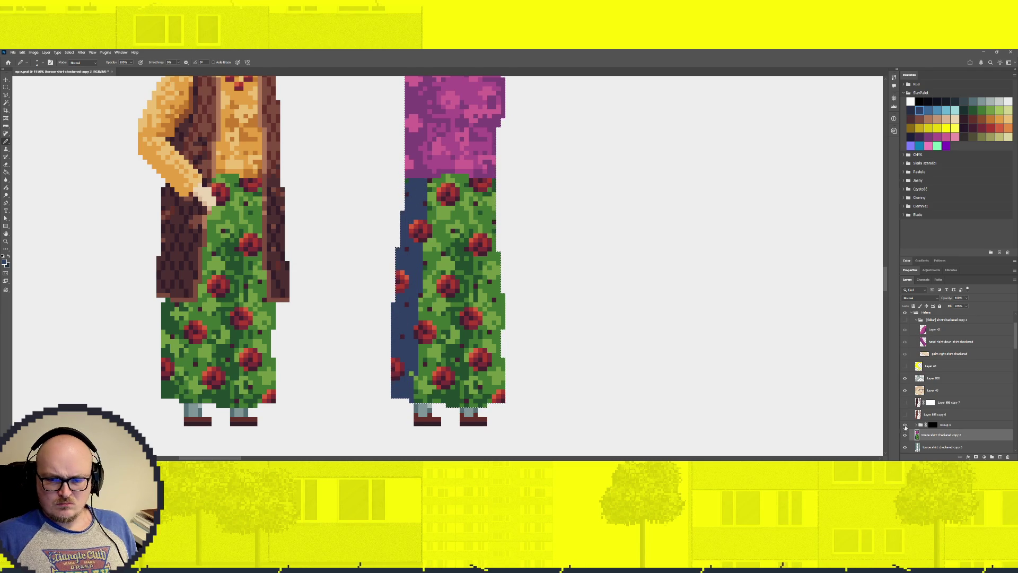
Hide the red roses and paint navy over the hem, trouser legs and centre gap.
click(905, 425)
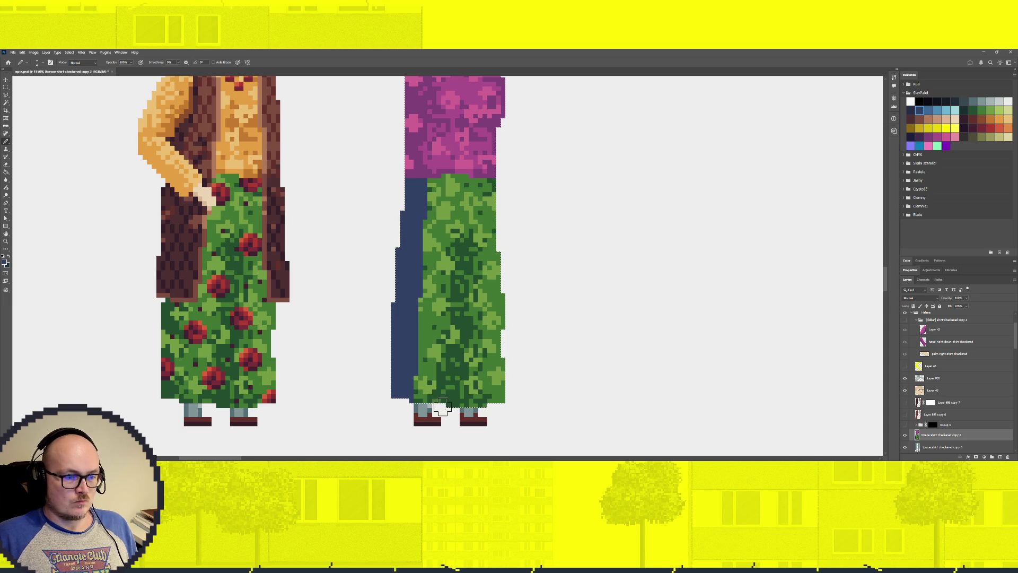
mouse_move(434, 400)
mouse_down()
mouse_move(448, 401)
mouse_move(444, 391)
mouse_up()
click(464, 246)
mouse_move(455, 250)
mouse_down()
mouse_move(462, 408)
mouse_move(452, 401)
mouse_up()
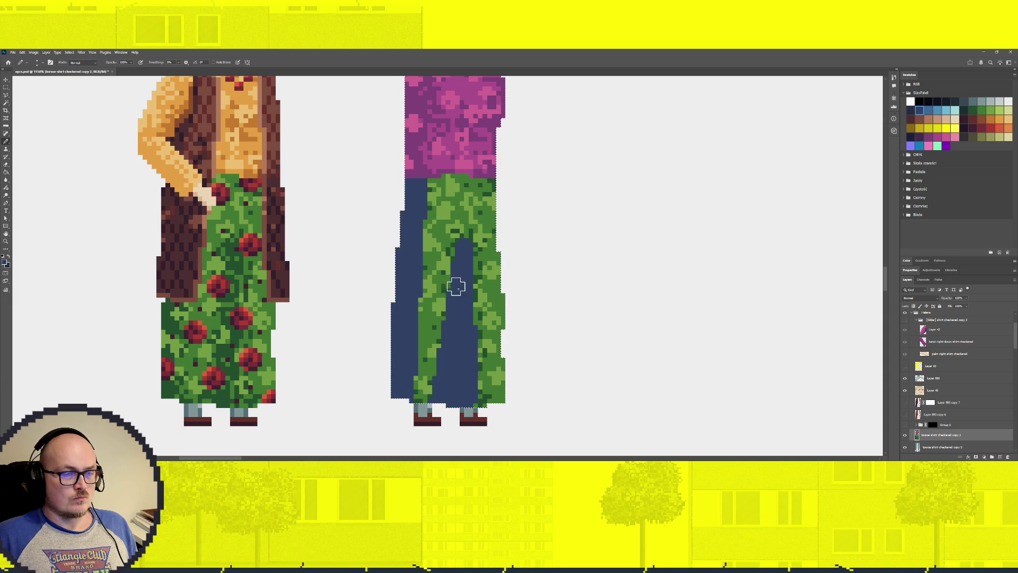
click(937, 109)
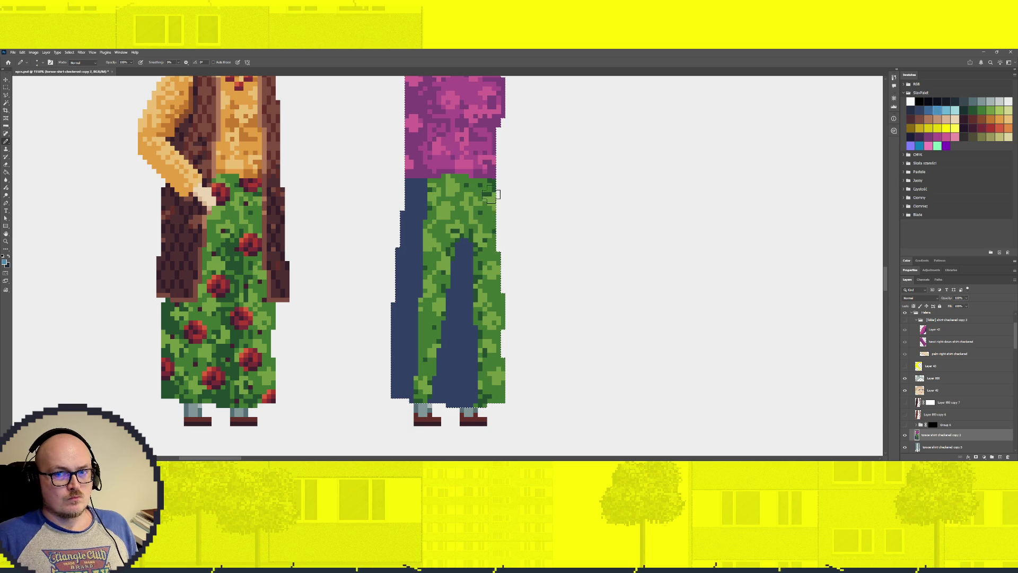
Undo the waist patch, paint a light-blue strip down the right edge, and add a dark-blue waistband.
key(ctrl+z)
mouse_move(495, 281)
mouse_down()
mouse_move(509, 393)
mouse_move(502, 223)
mouse_up()
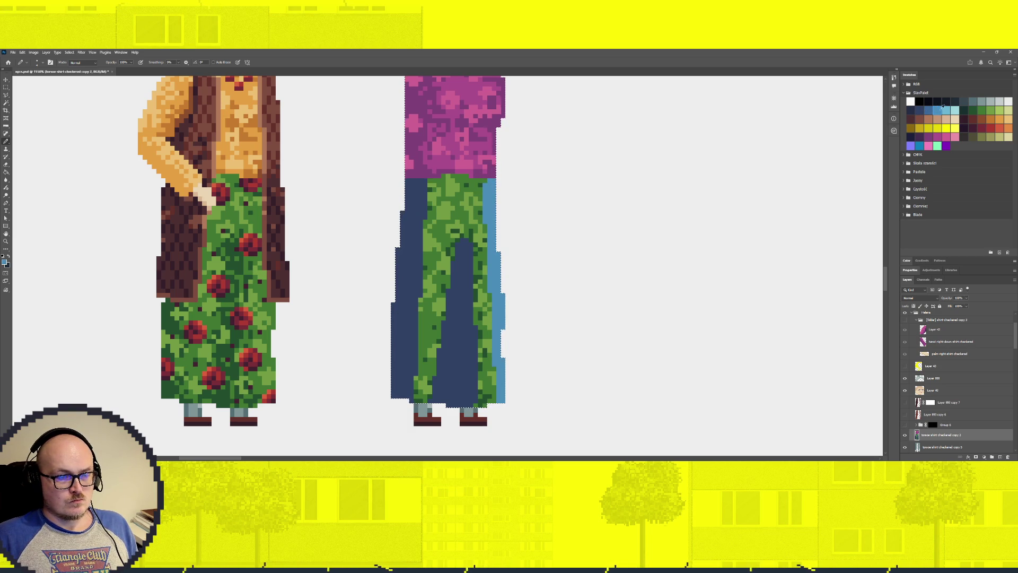
click(929, 110)
drag(434, 184, 460, 183)
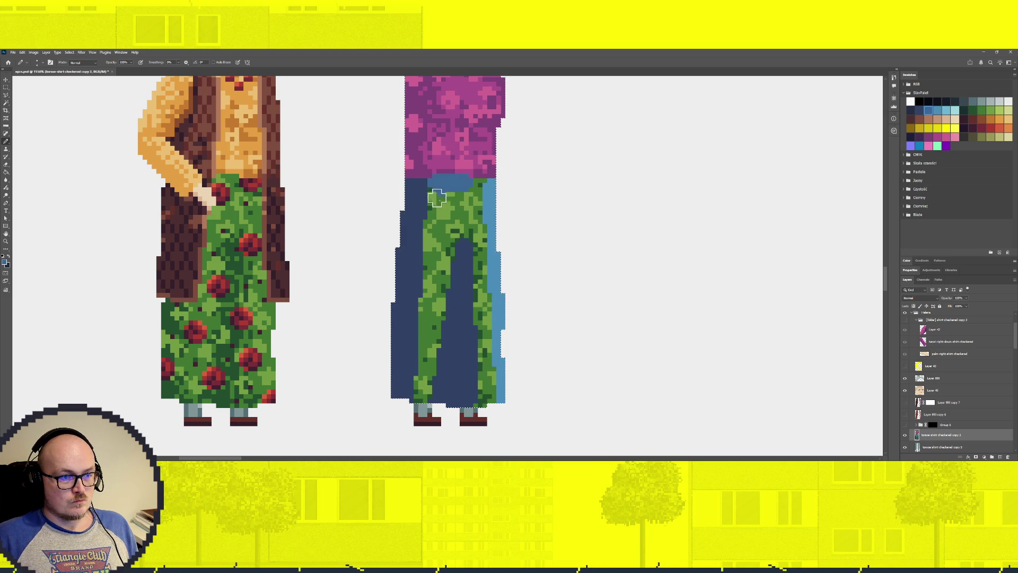
Cover the remaining green strips on the left, right and middle legs in light and dark blue.
drag(435, 202, 434, 231)
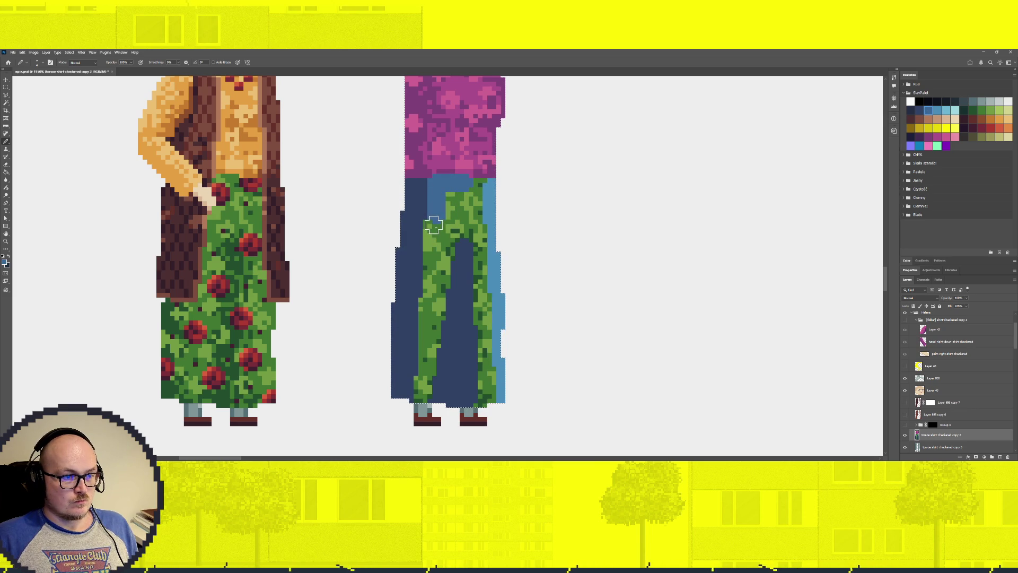
drag(431, 293, 428, 306)
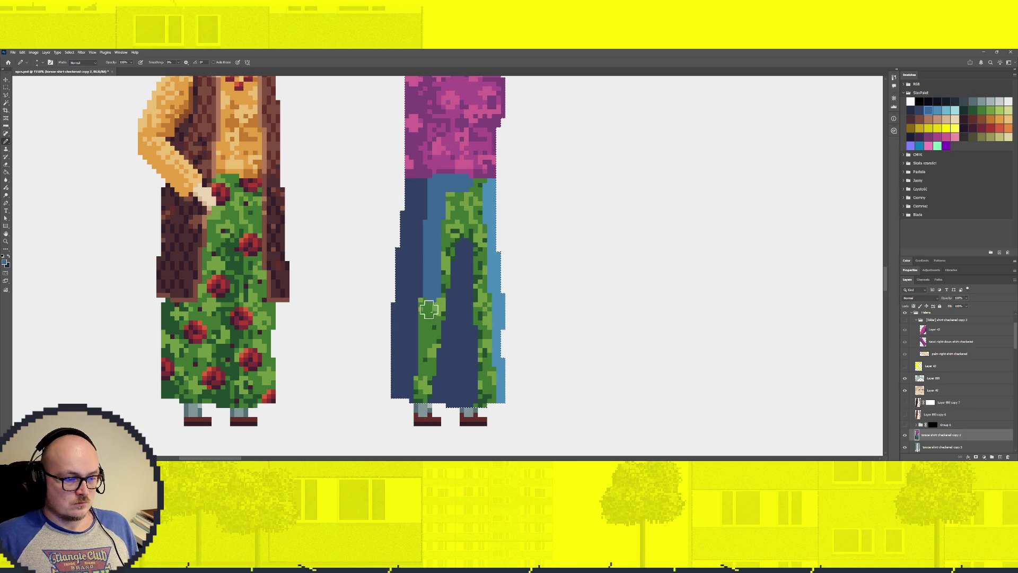
drag(424, 348, 421, 395)
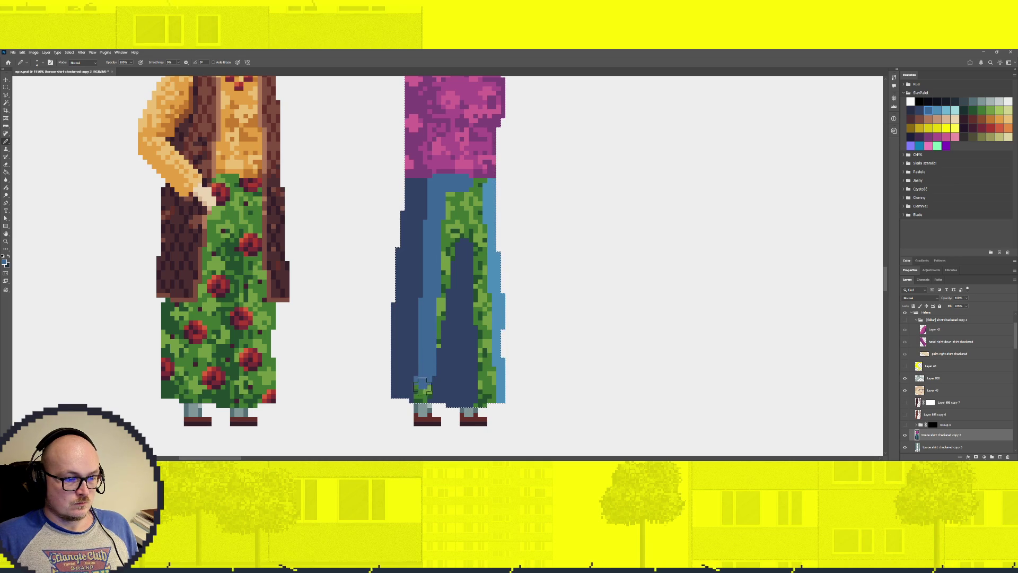
drag(423, 393, 422, 400)
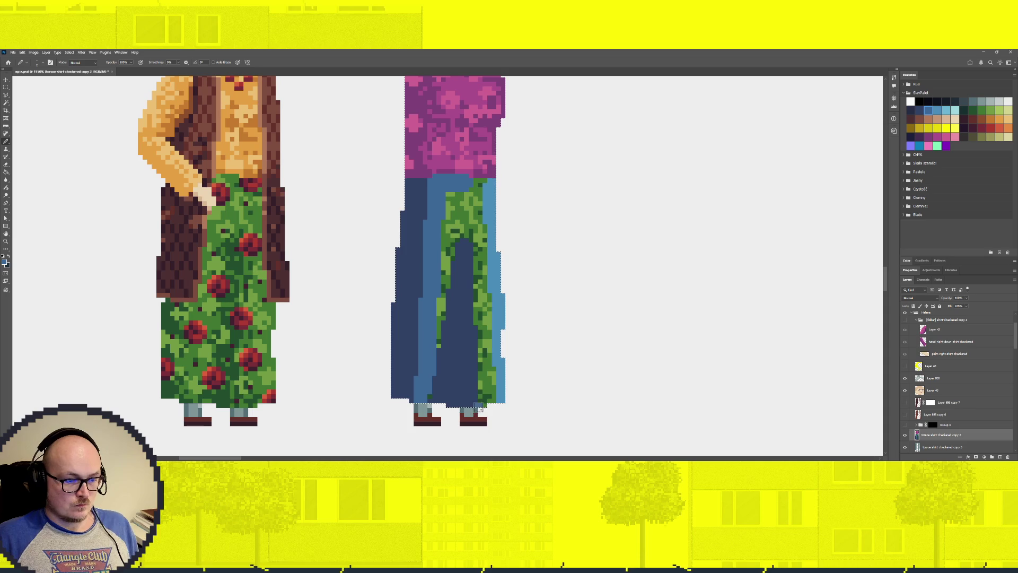
drag(481, 394, 475, 238)
shift+click(476, 184)
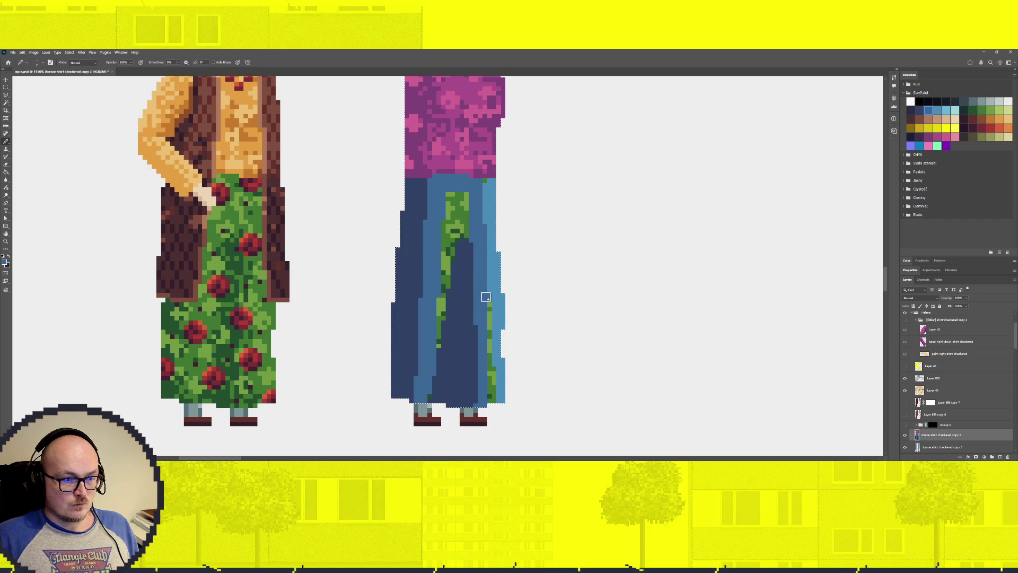
shift+click(492, 399)
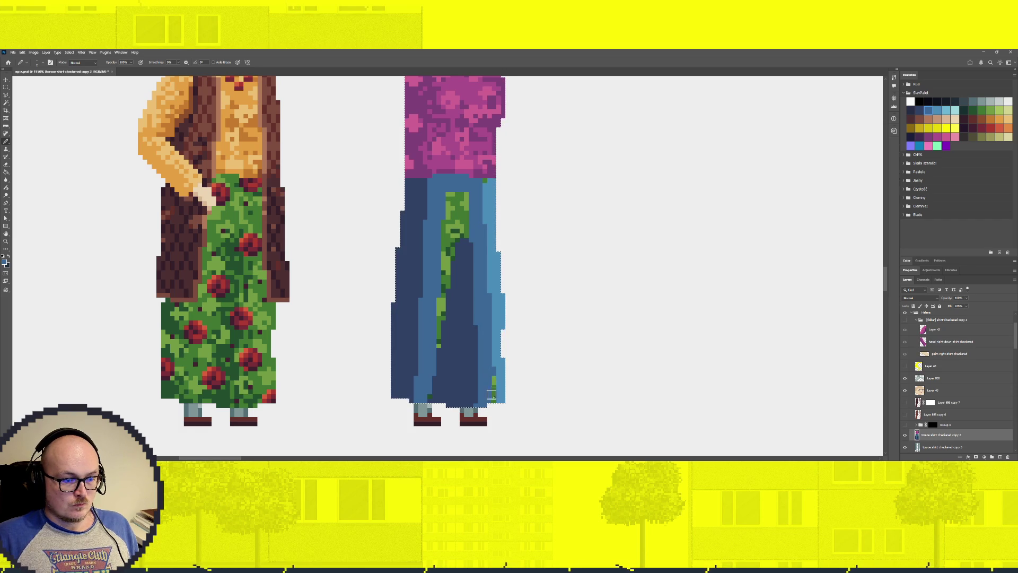
mouse_move(442, 346)
mouse_down()
mouse_move(448, 227)
mouse_move(450, 253)
mouse_move(462, 219)
mouse_move(455, 232)
mouse_up()
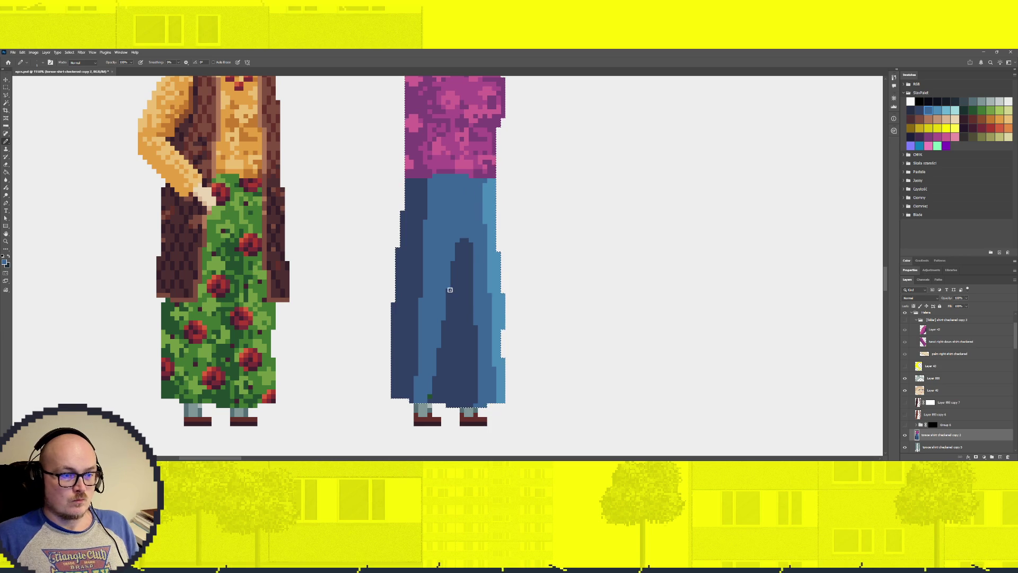
Darken the trousers' top-left just under the purple shirt in dark navy.
scroll(451, 290, down, 3)
scroll(468, 323, up, 4)
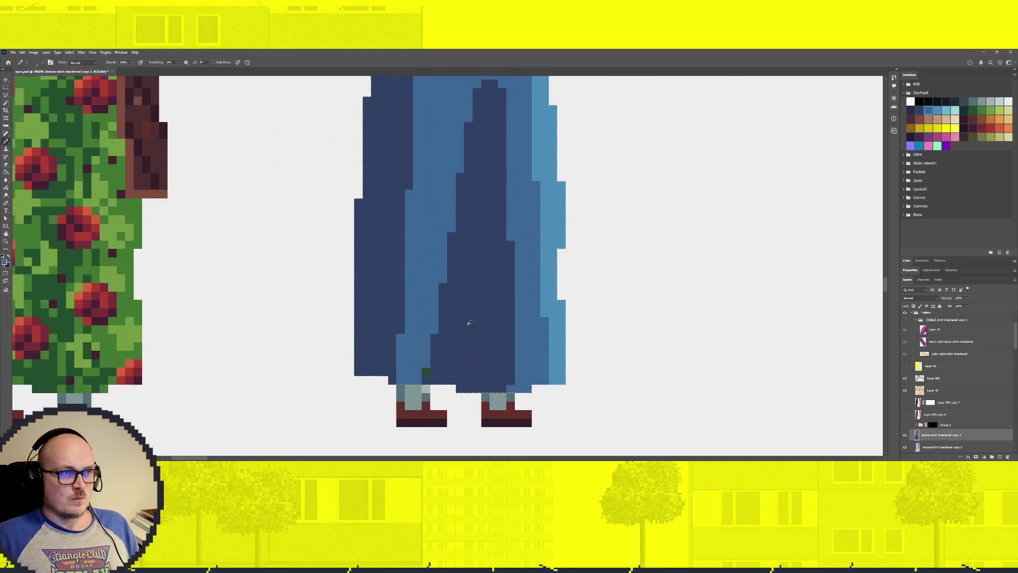
scroll(494, 247, down, 2)
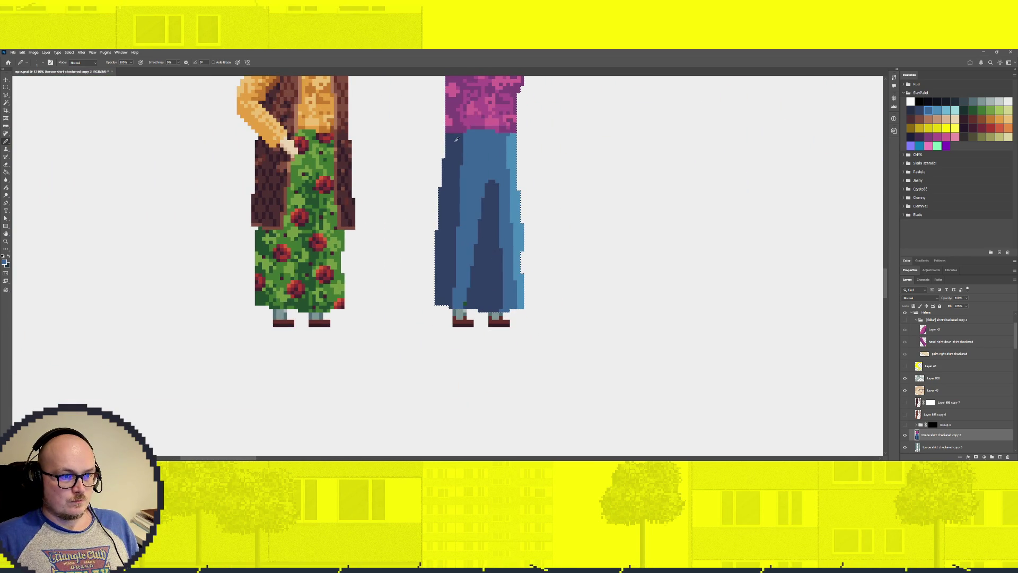
scroll(475, 162, up, 3)
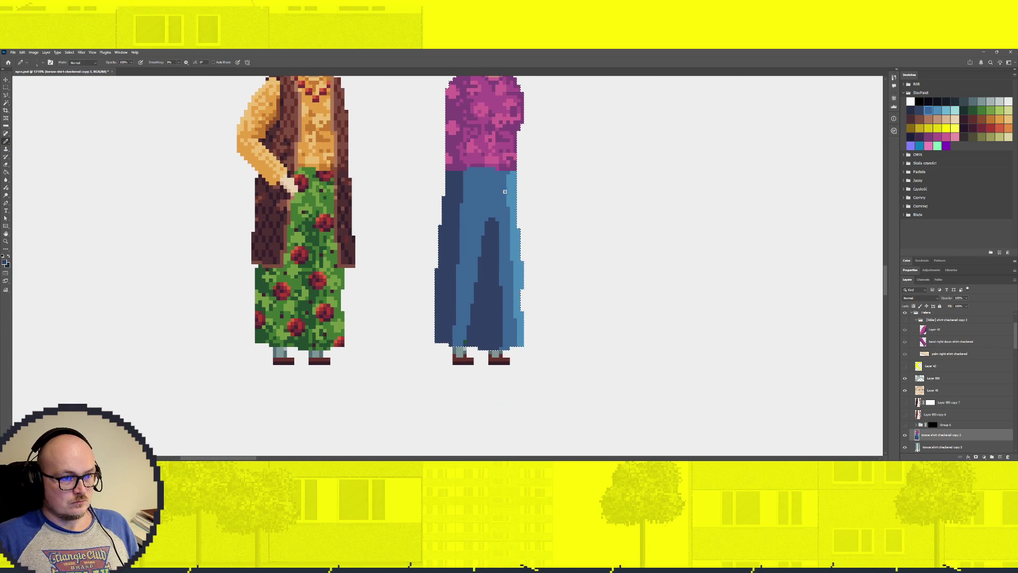
click(920, 110)
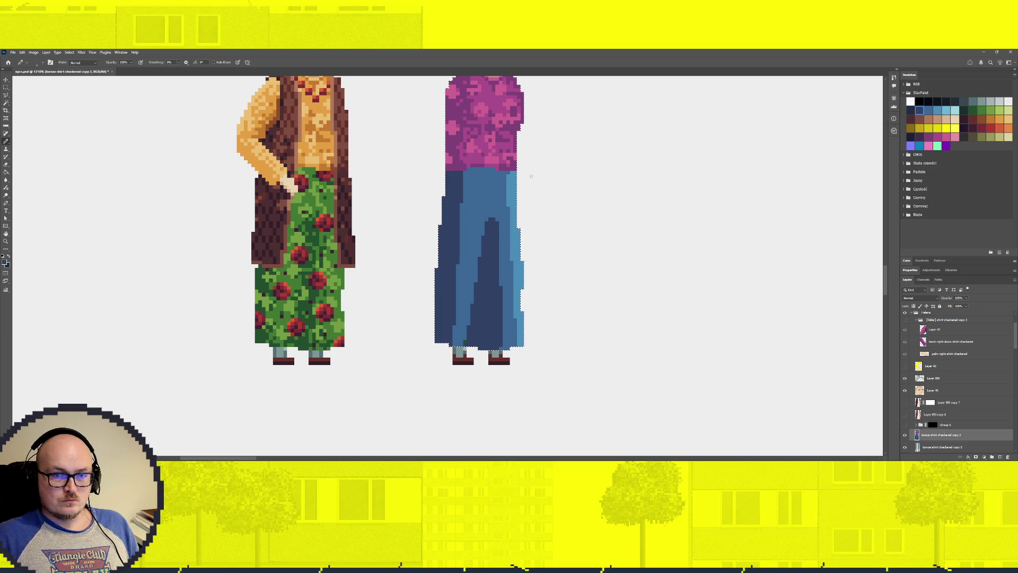
click(911, 102)
scroll(414, 165, up, 3)
click(911, 110)
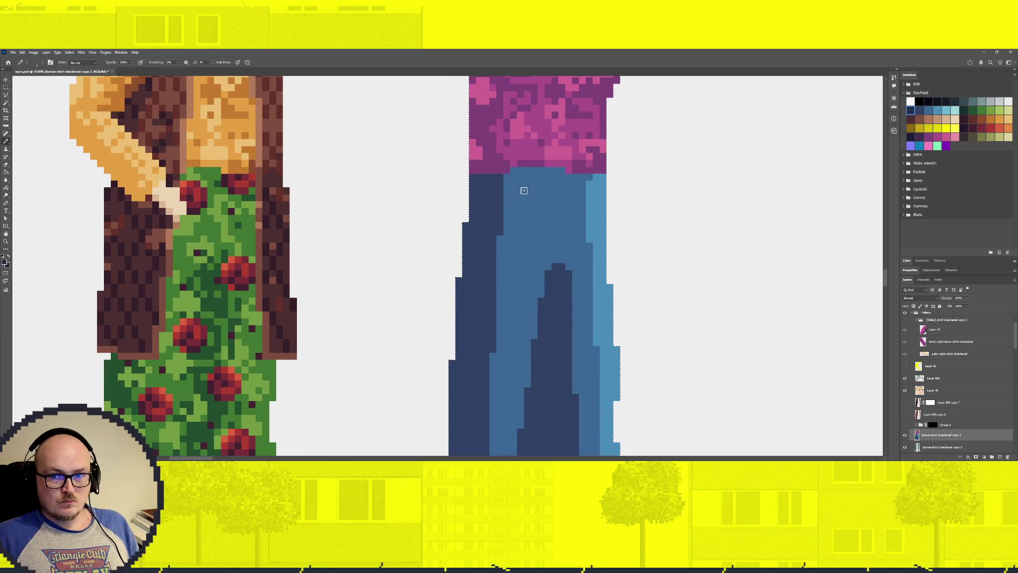
mouse_move(474, 182)
mouse_down()
mouse_move(497, 177)
mouse_move(497, 198)
mouse_up()
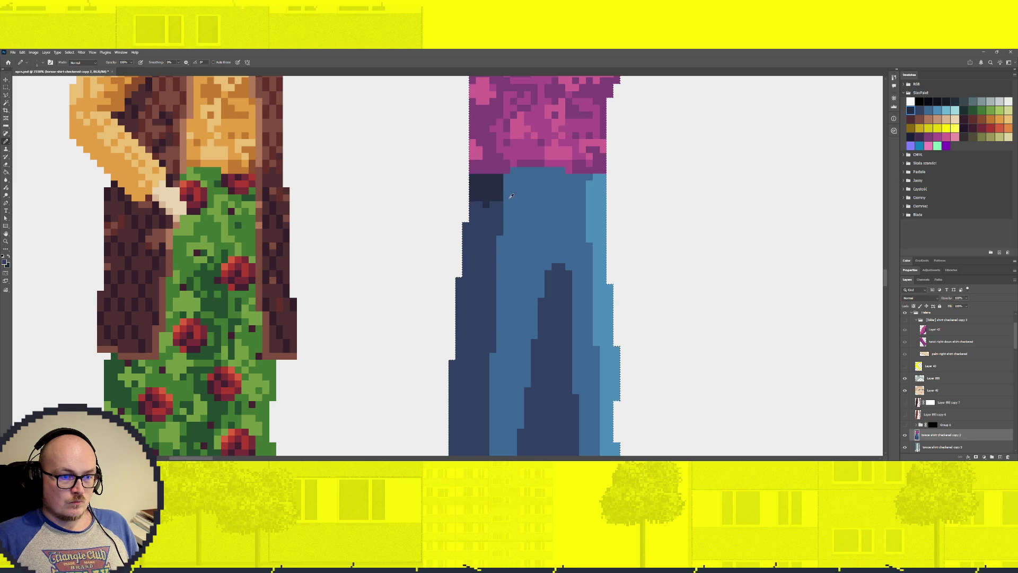
mouse_move(511, 199)
mouse_down()
mouse_move(513, 175)
mouse_move(575, 191)
mouse_move(535, 177)
mouse_up()
Extend the navy waistband across the right side and add pixel shading down the left leg's edge.
click(521, 177)
click(549, 177)
drag(590, 196, 598, 199)
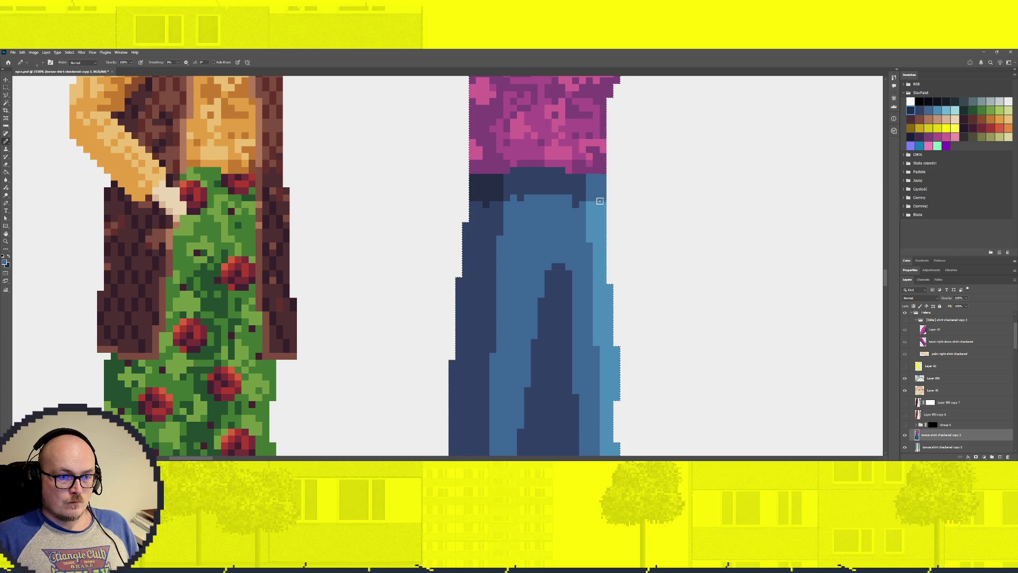
mouse_move(597, 198)
mouse_down()
mouse_move(599, 183)
mouse_move(526, 188)
mouse_up()
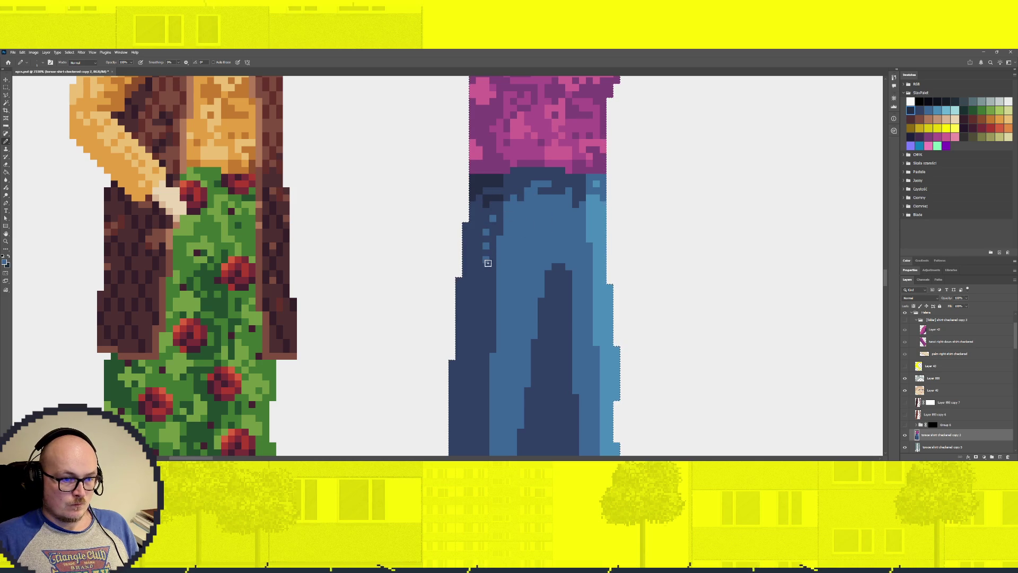
scroll(490, 281, down, 5)
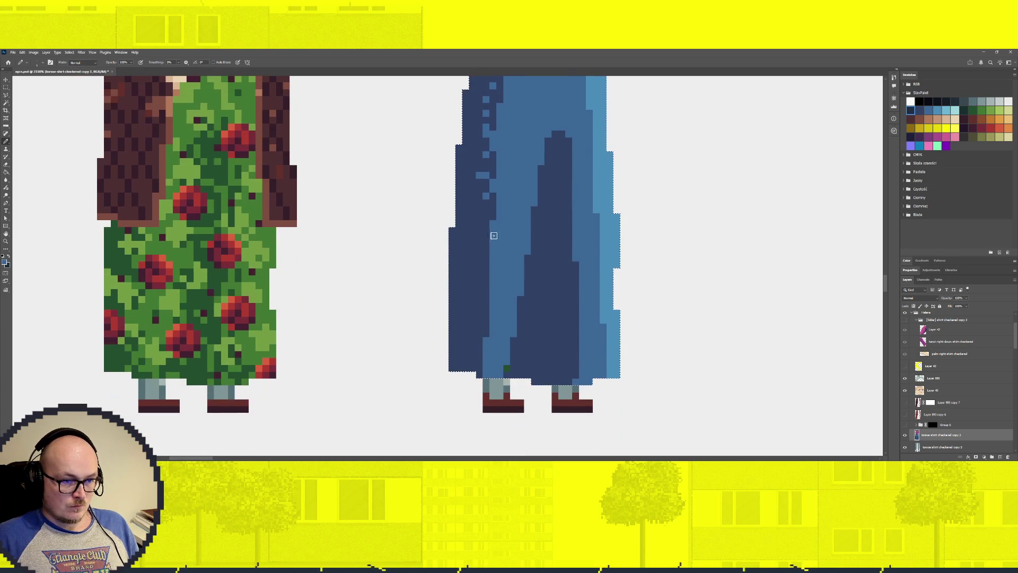
drag(482, 309, 473, 365)
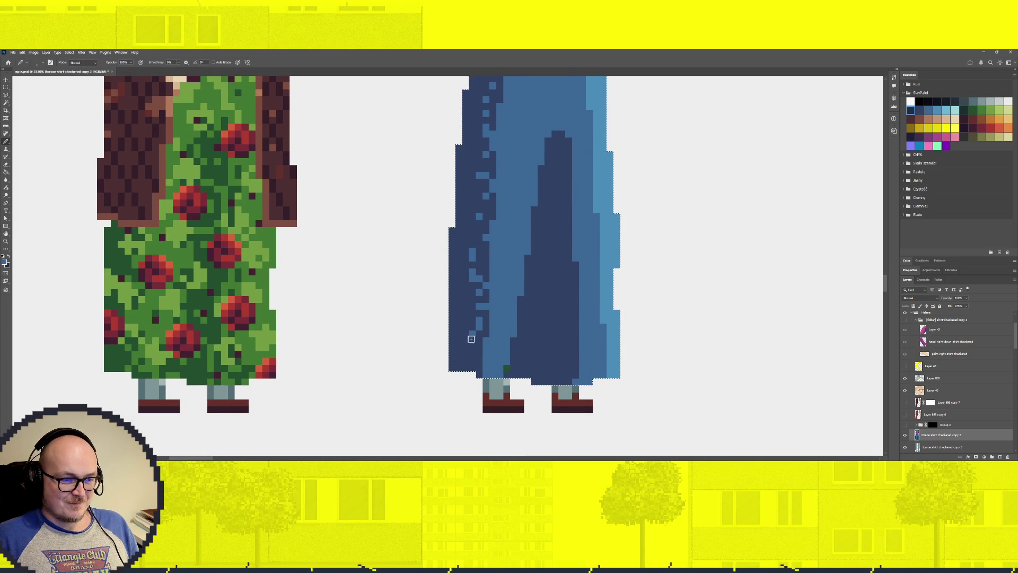